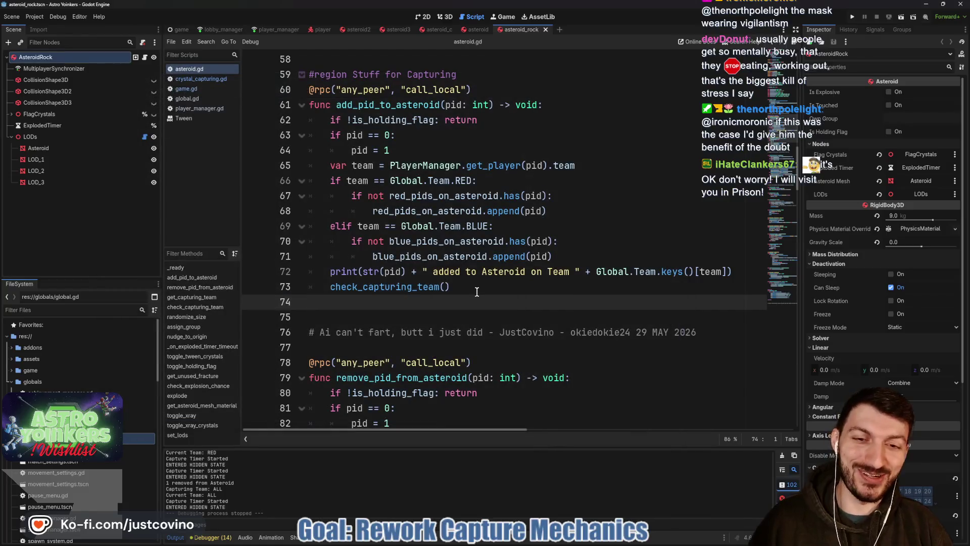
# Scroll asteroid.gd up to the empty lines above the capturing region
pyautogui.click(477, 288)
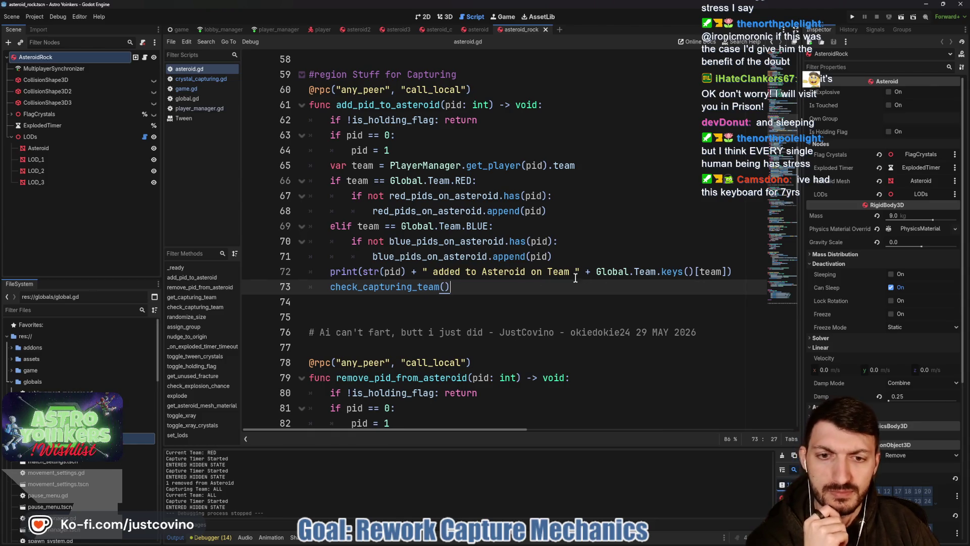
pyautogui.scroll(-1, 482, 288)
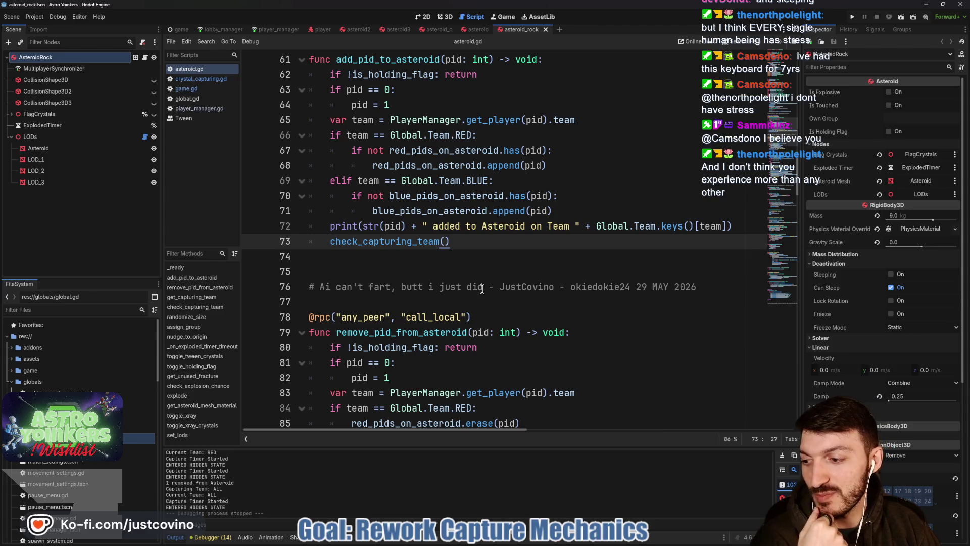
pyautogui.scroll(2, 465, 241)
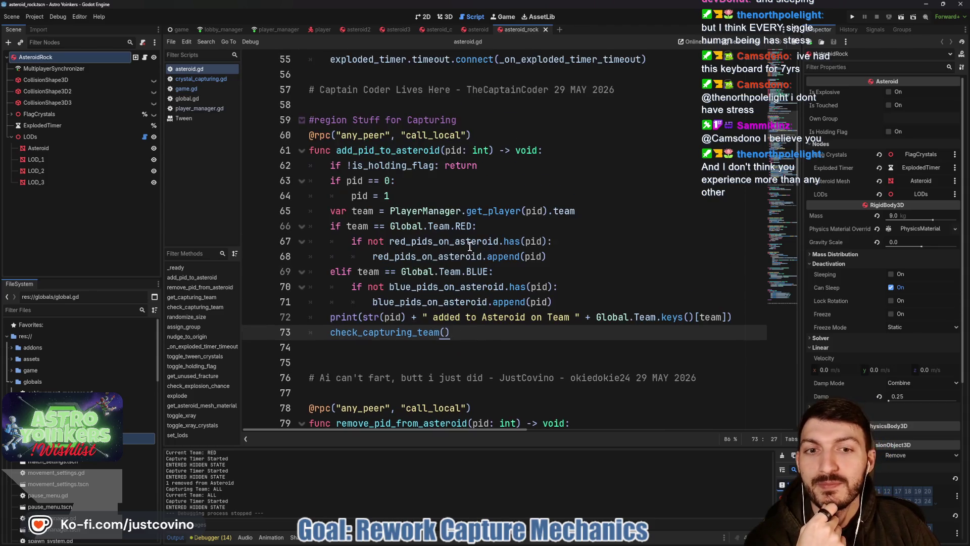
pyautogui.scroll(1, 551, 258)
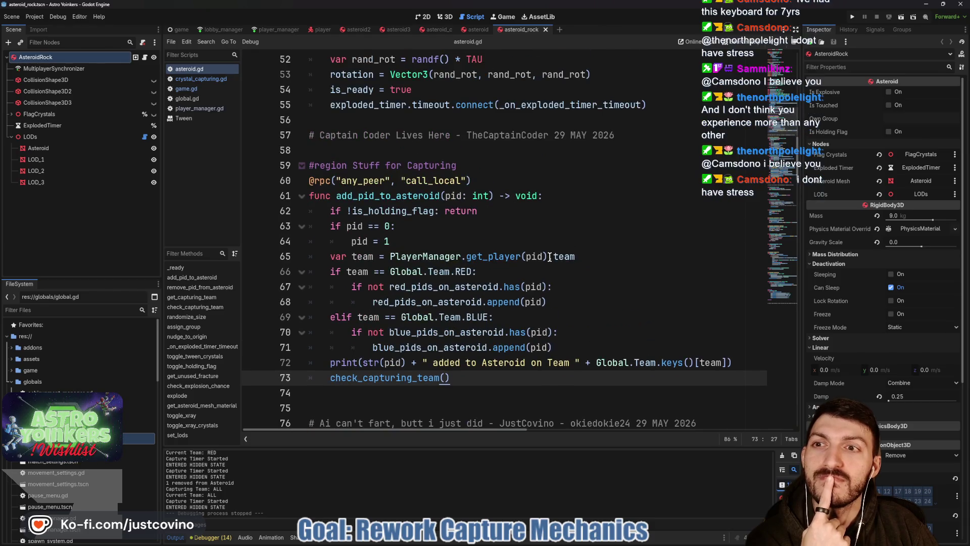
pyautogui.click(345, 150)
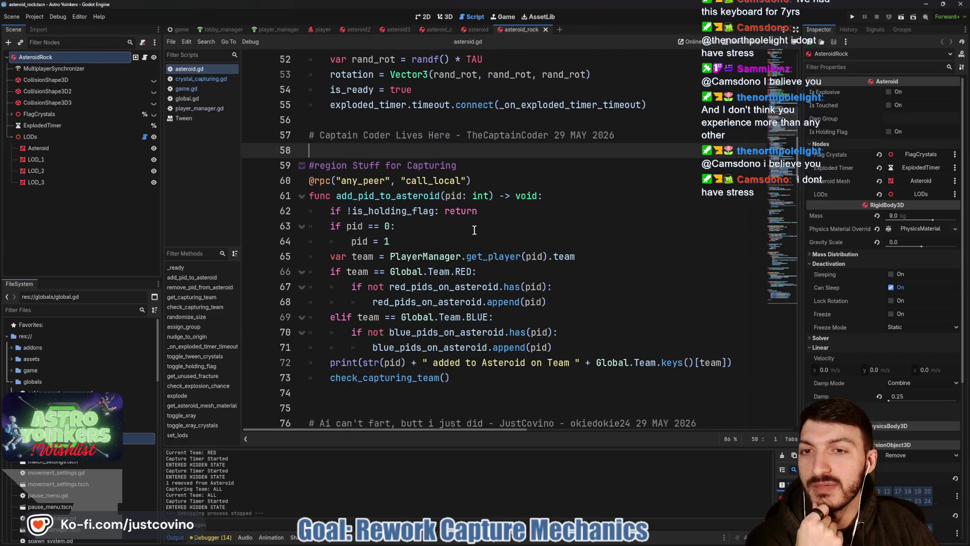
pyautogui.scroll(2, 347, 152)
pyautogui.click(383, 215)
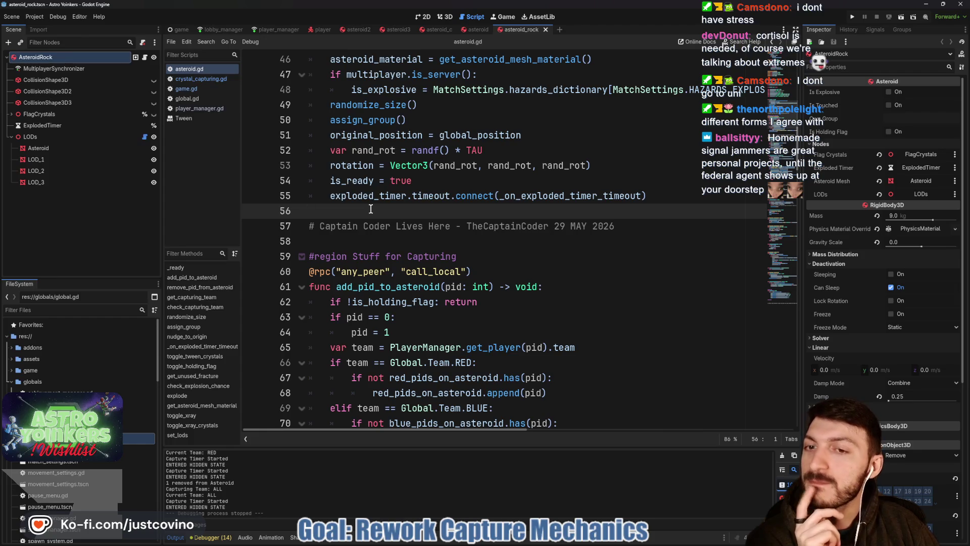
# Move the caret between empty lines 56 and 58 above the capturing functions
pyautogui.click(352, 234)
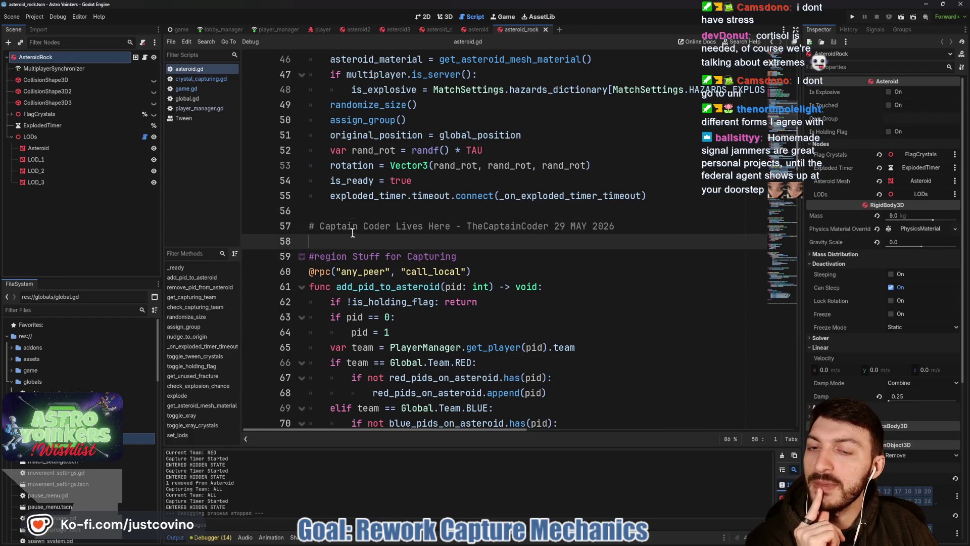
pyautogui.click(349, 215)
pyautogui.click(357, 243)
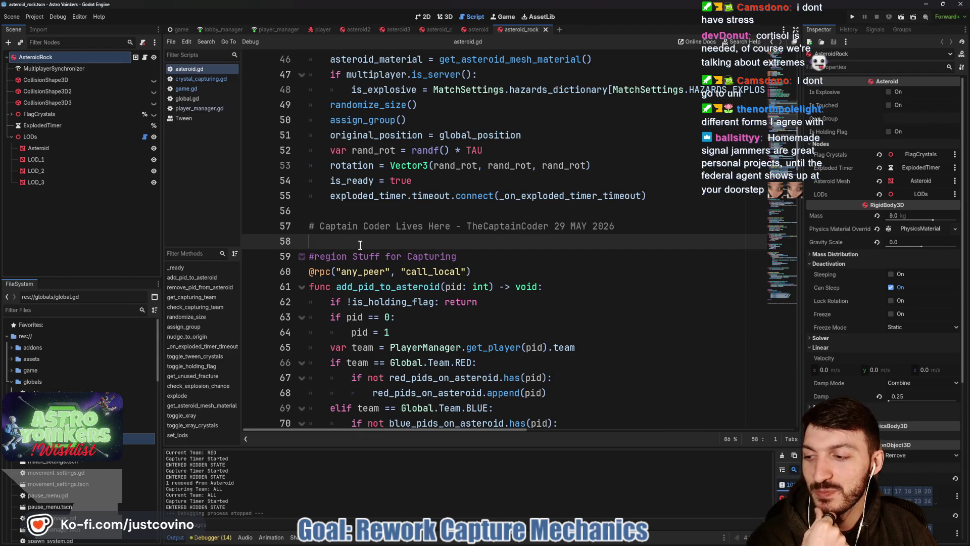
pyautogui.scroll(1, 362, 238)
pyautogui.scroll(-1, 367, 228)
pyautogui.click(376, 212)
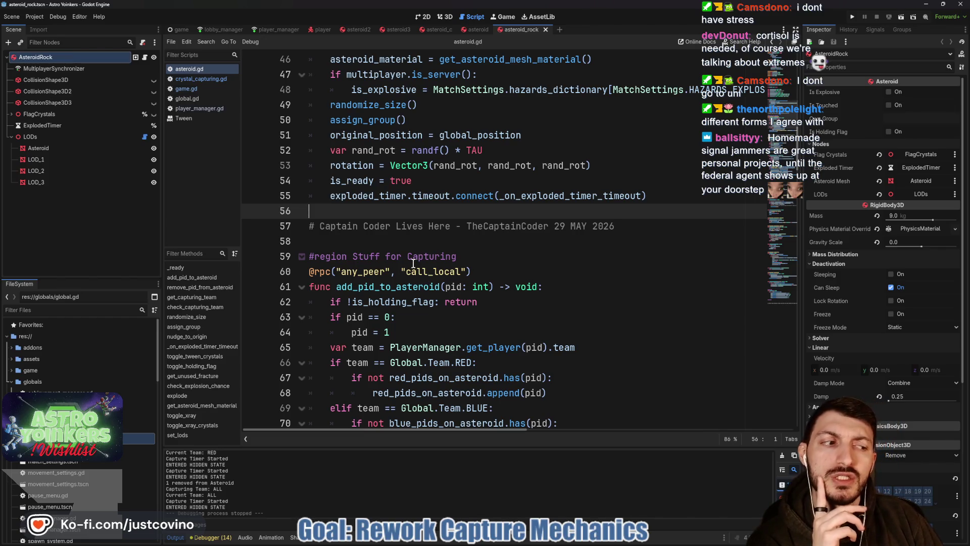
pyautogui.click(384, 241)
pyautogui.click(357, 209)
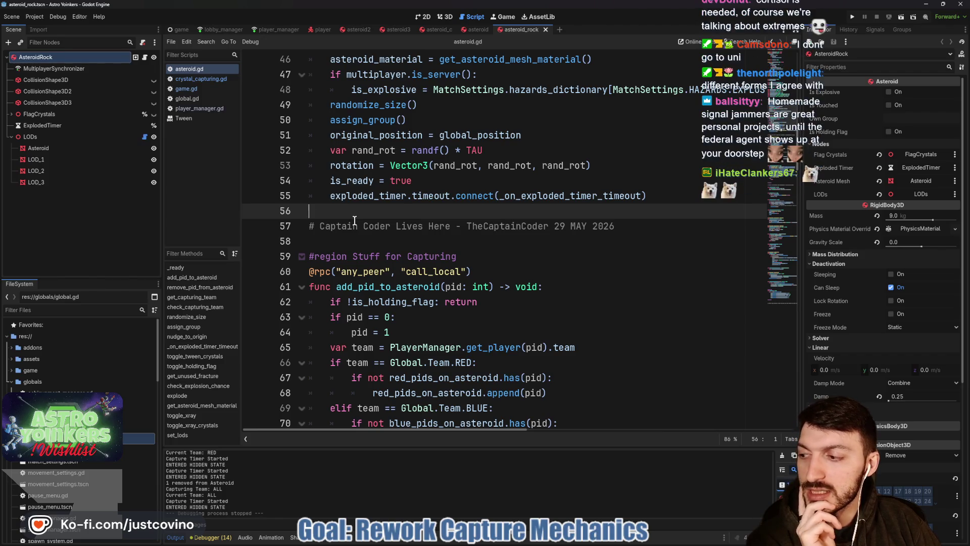
pyautogui.press('Down')
pyautogui.press('Down')
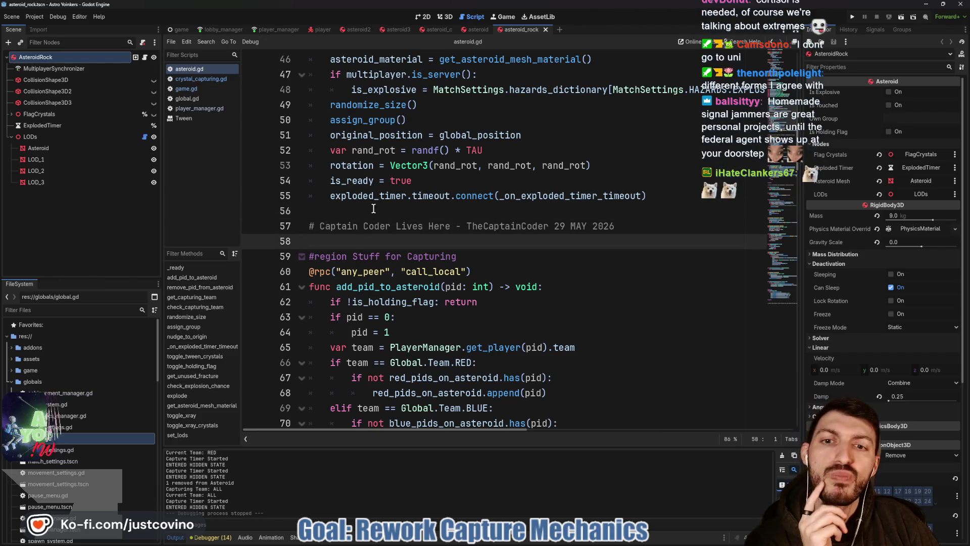
pyautogui.click(374, 209)
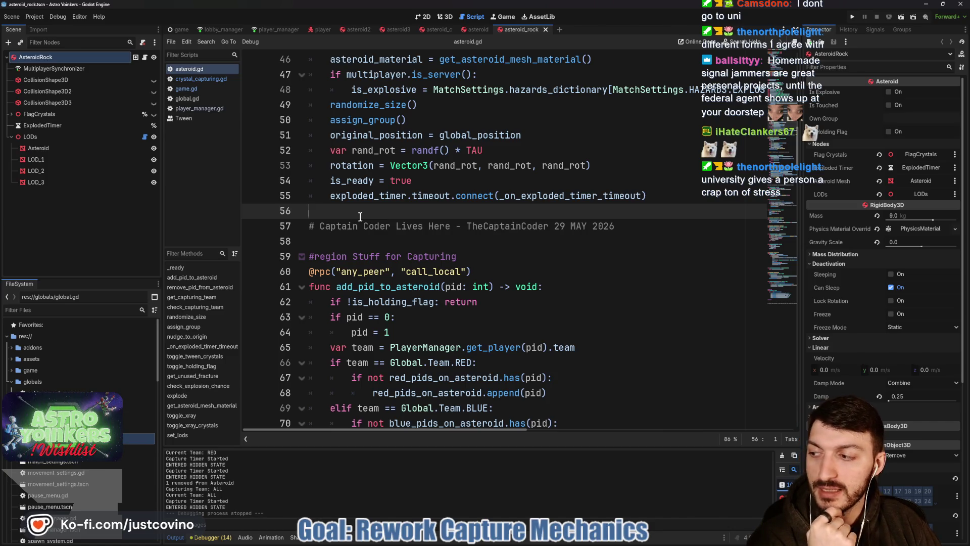
pyautogui.click(345, 240)
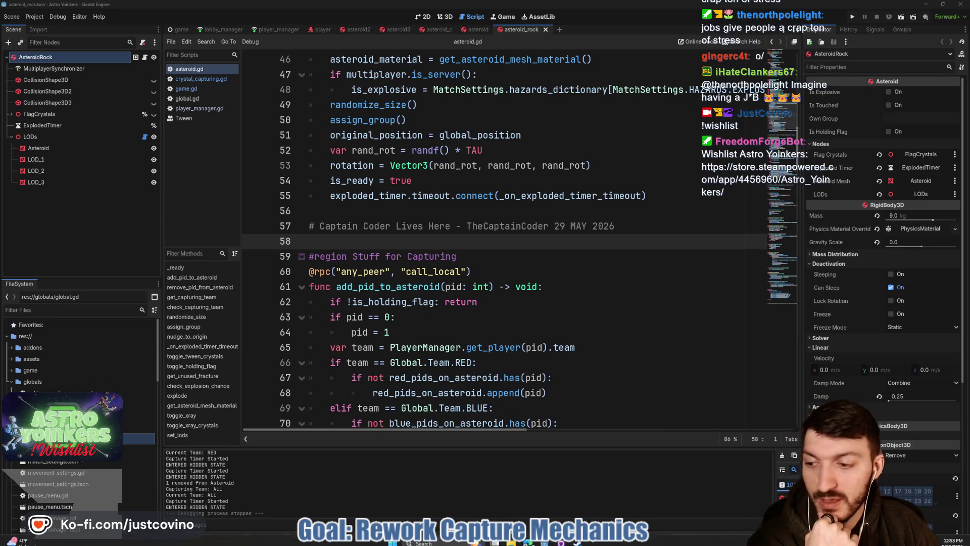
# Look through the third to fifth Astro Yoinkers store page screenshots, then return to Godot
pyautogui.click(580, 542)
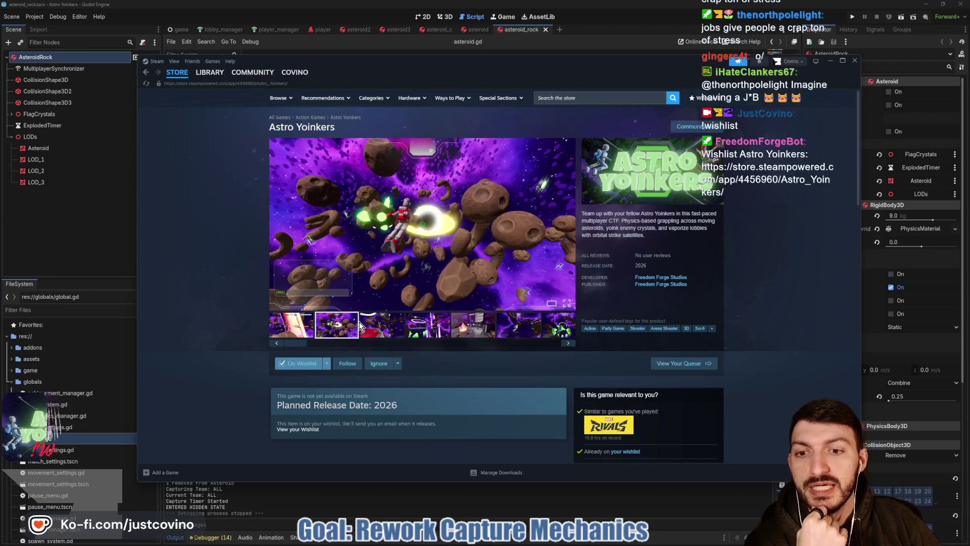
pyautogui.click(376, 331)
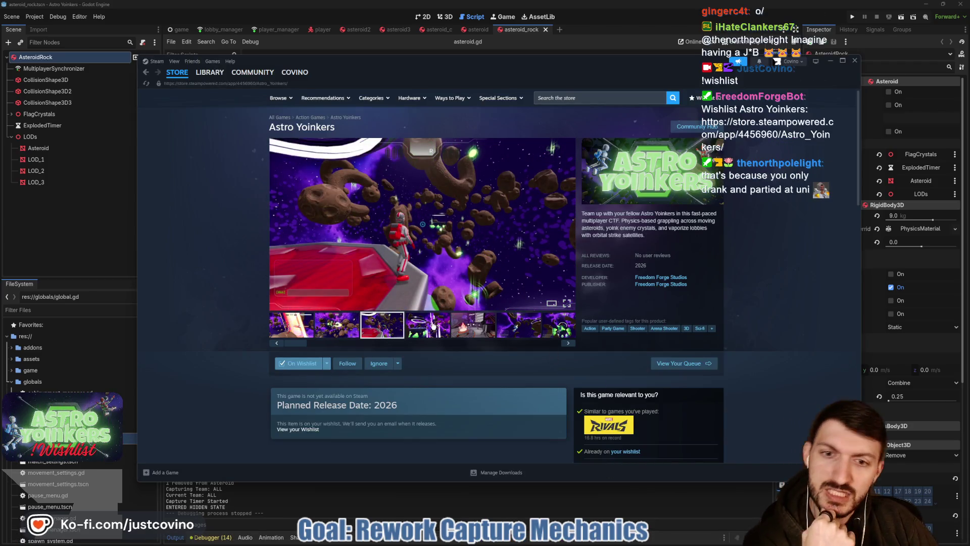
pyautogui.click(432, 326)
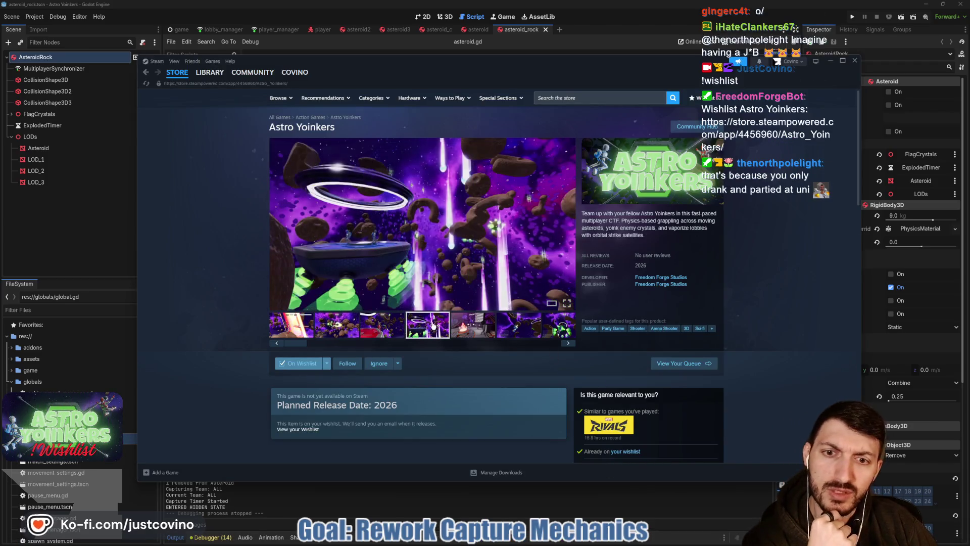
pyautogui.click(477, 331)
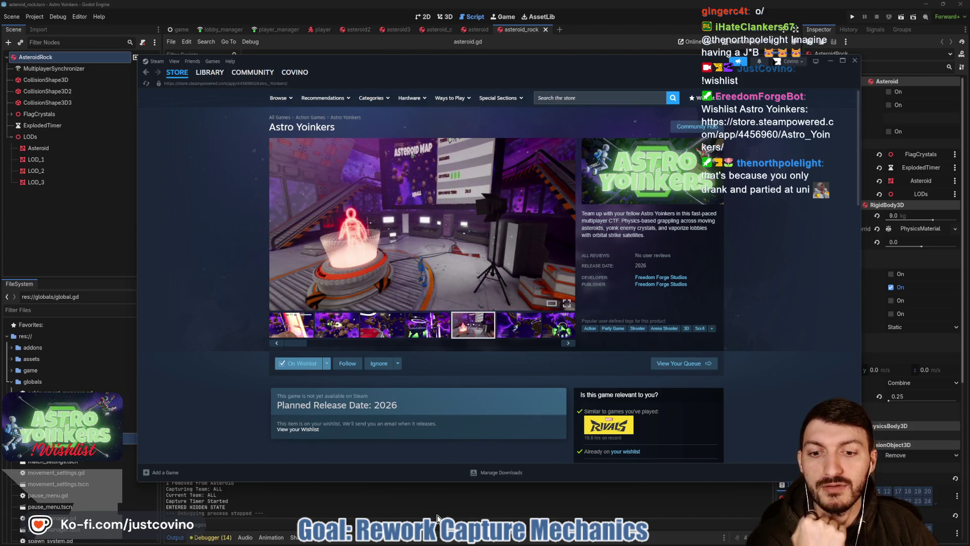
pyautogui.click(438, 518)
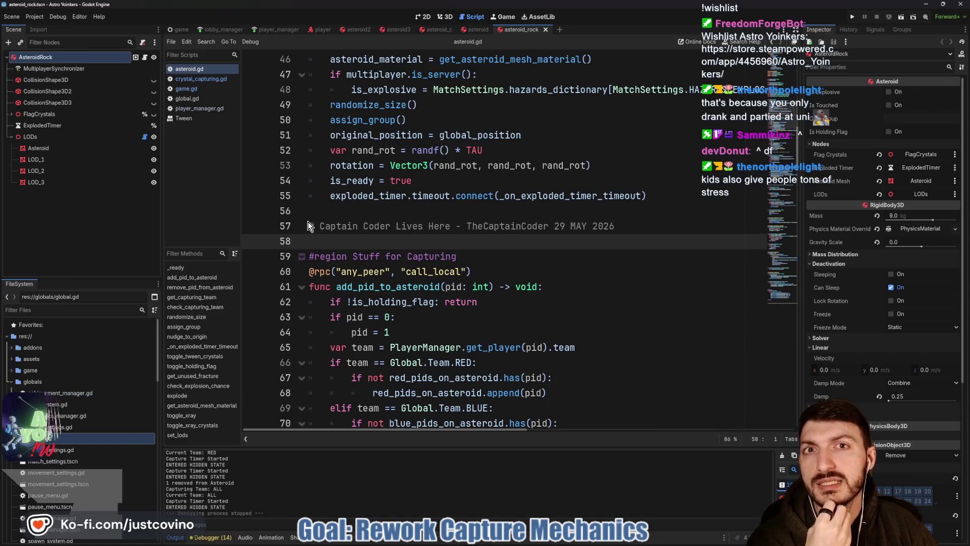
# Scroll past the capturing region in asteroid.gd and open the player scene with player.gd
pyautogui.click(357, 216)
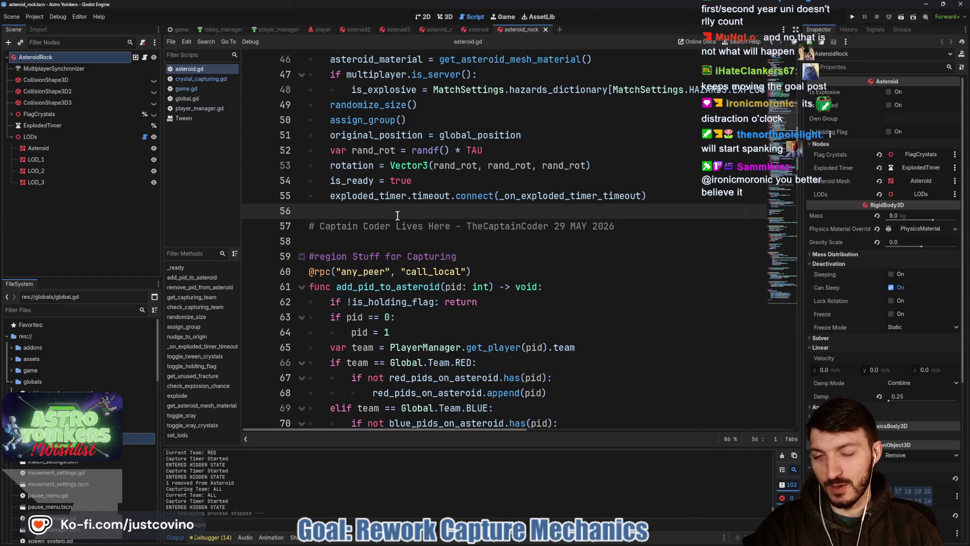
pyautogui.scroll(-2, 397, 216)
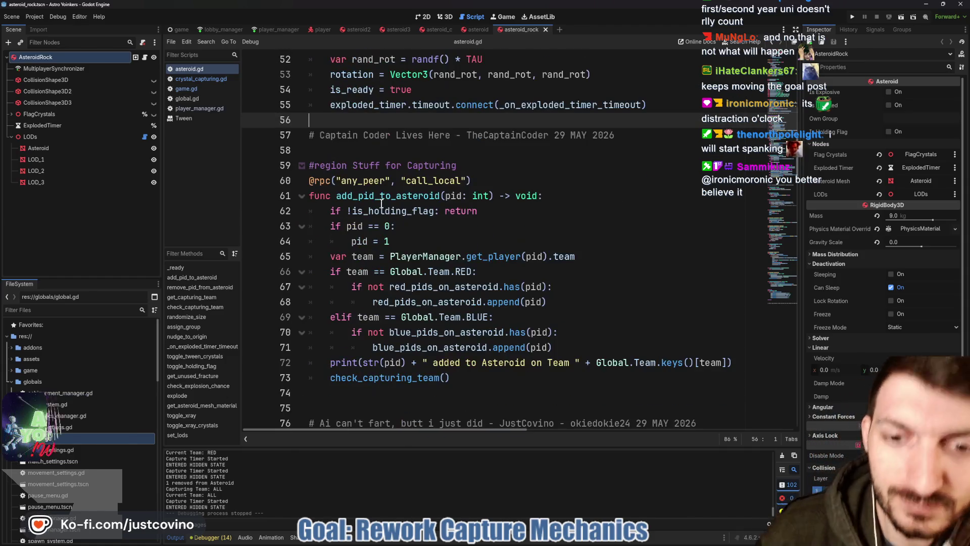
pyautogui.click(363, 150)
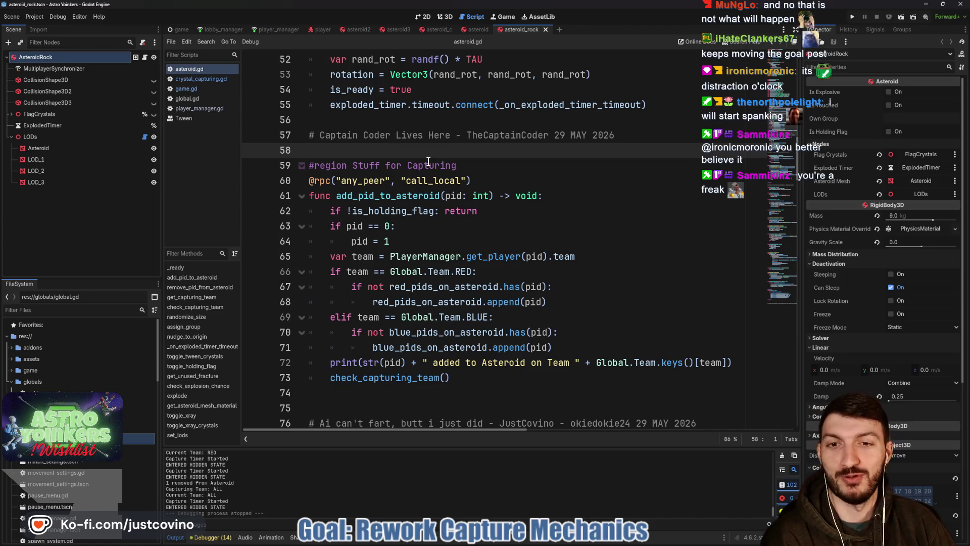
pyautogui.scroll(-2, 428, 158)
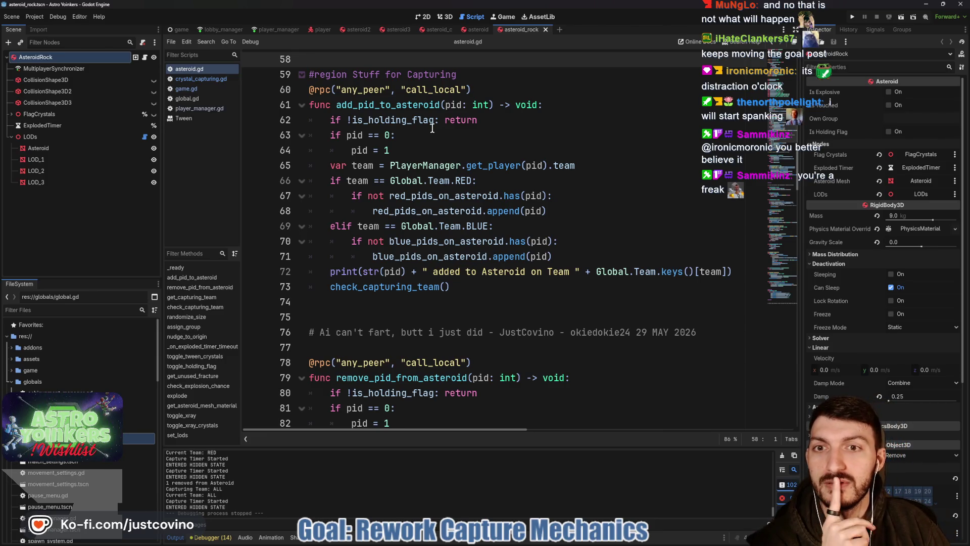
pyautogui.scroll(-2, 384, 127)
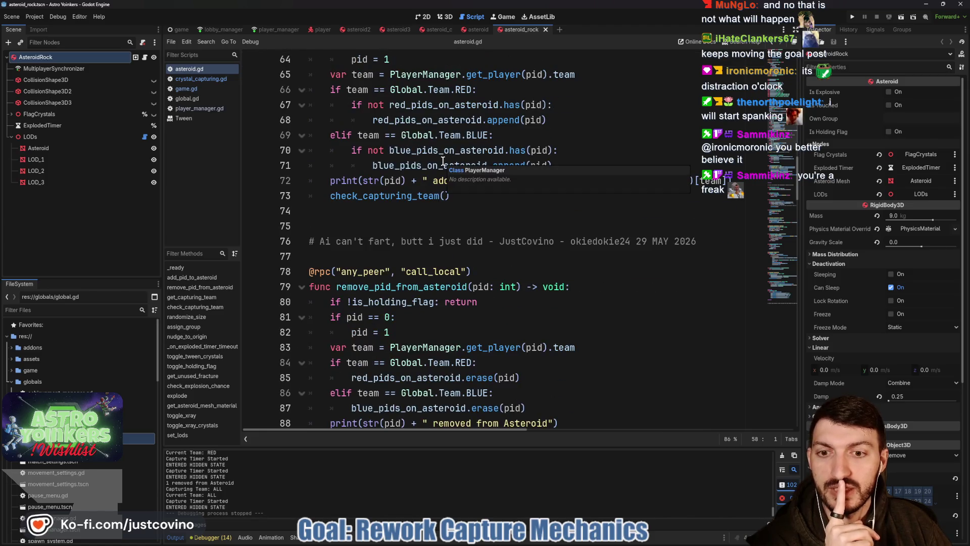
pyautogui.click(329, 29)
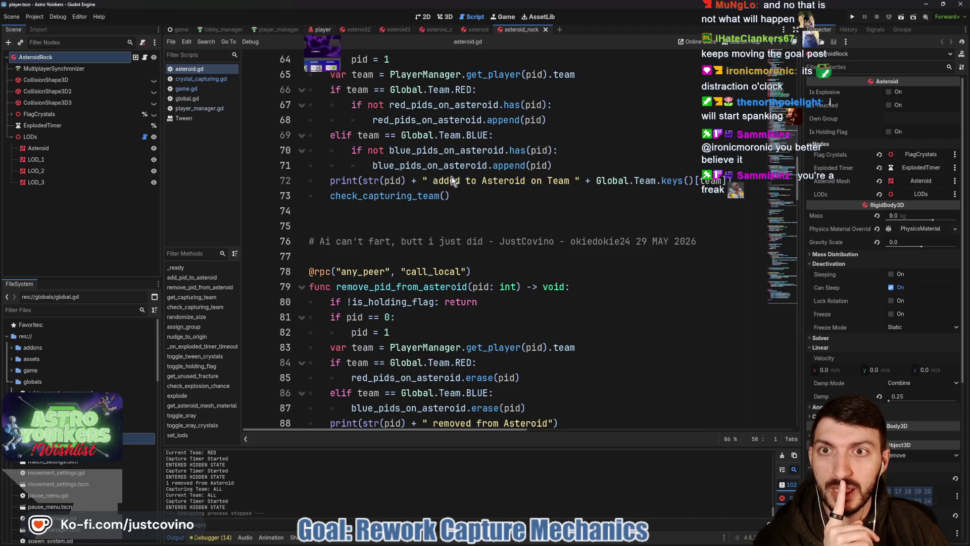
pyautogui.scroll(-4, 451, 174)
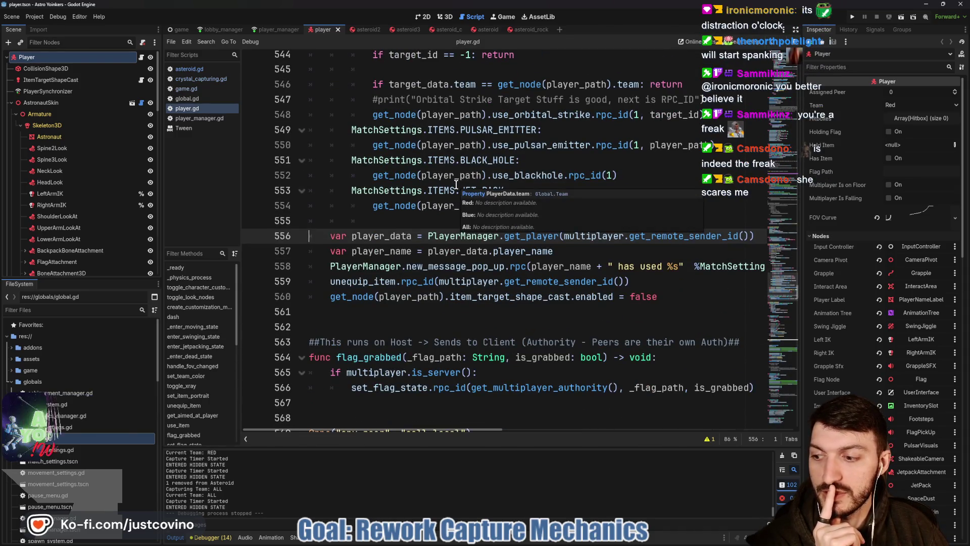
pyautogui.scroll(-4, 448, 186)
pyautogui.scroll(-1, 398, 190)
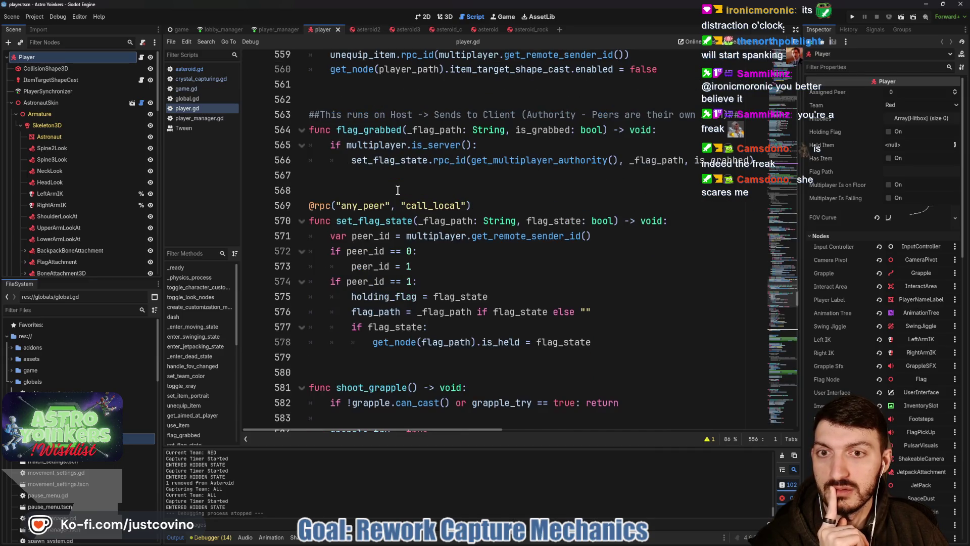
pyautogui.scroll(-3, 398, 190)
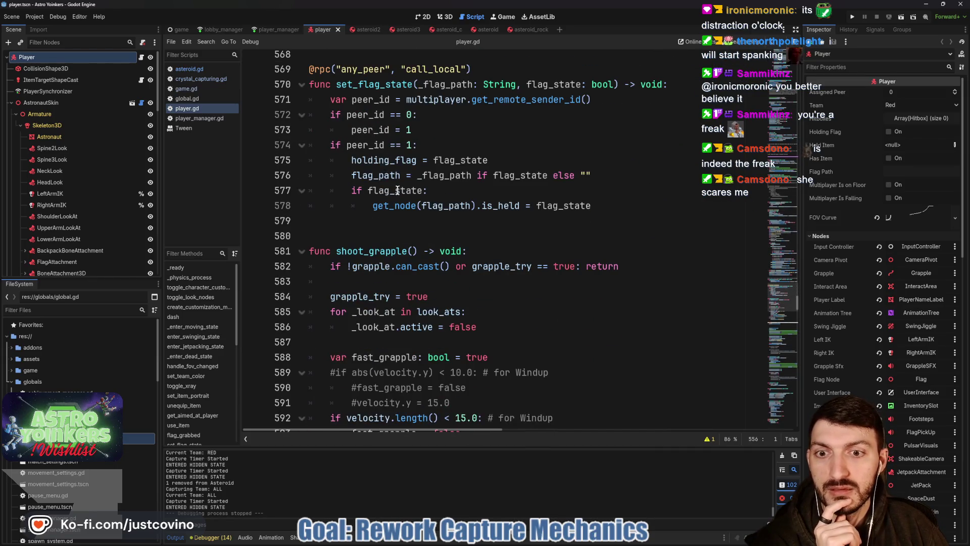
pyautogui.scroll(5, 398, 190)
pyautogui.scroll(1, 385, 263)
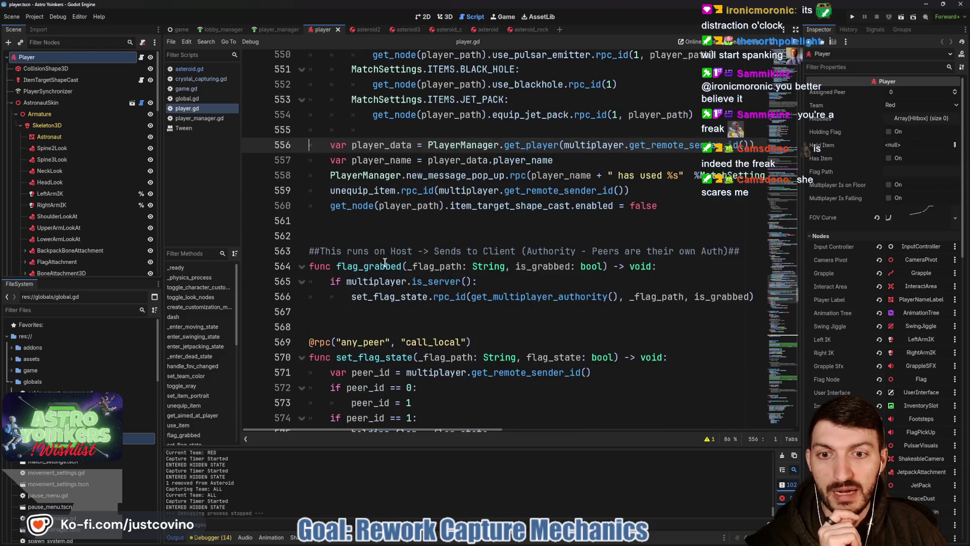
pyautogui.click(385, 265)
pyautogui.scroll(18, 399, 218)
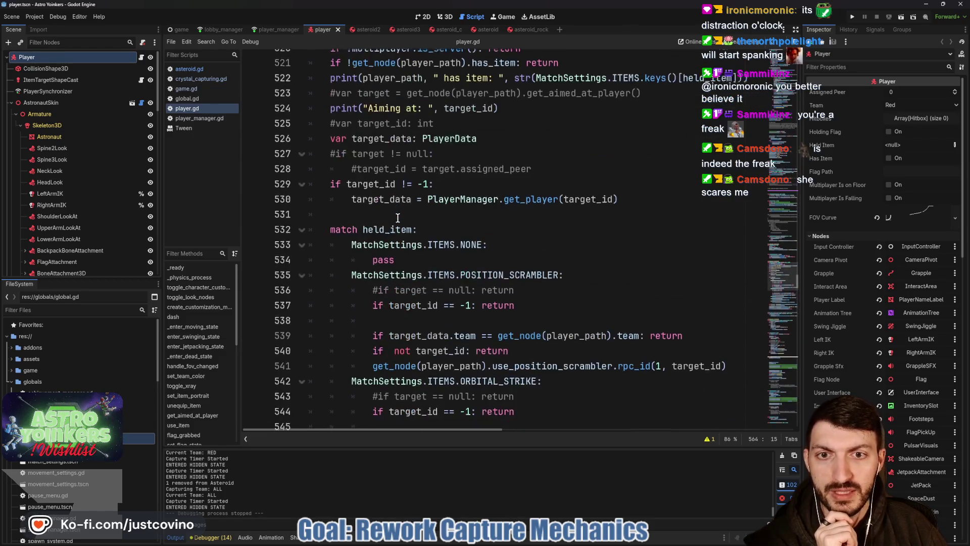
pyautogui.scroll(16, 397, 217)
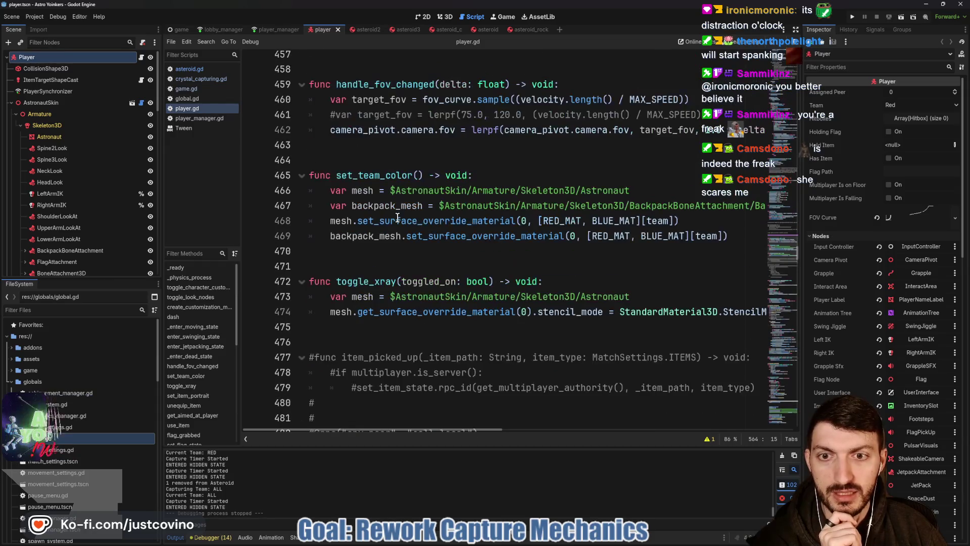
pyautogui.scroll(8, 398, 217)
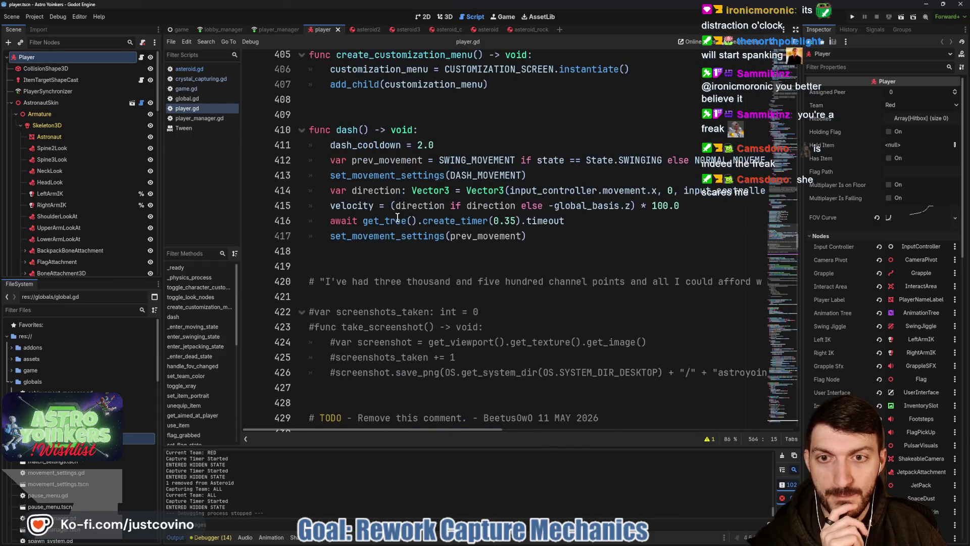
pyautogui.scroll(6, 398, 217)
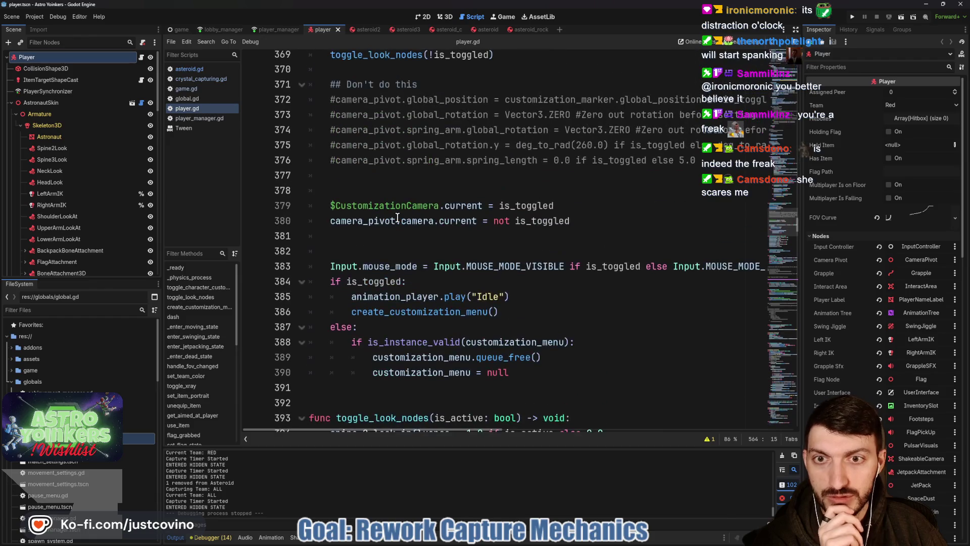
pyautogui.scroll(5, 398, 217)
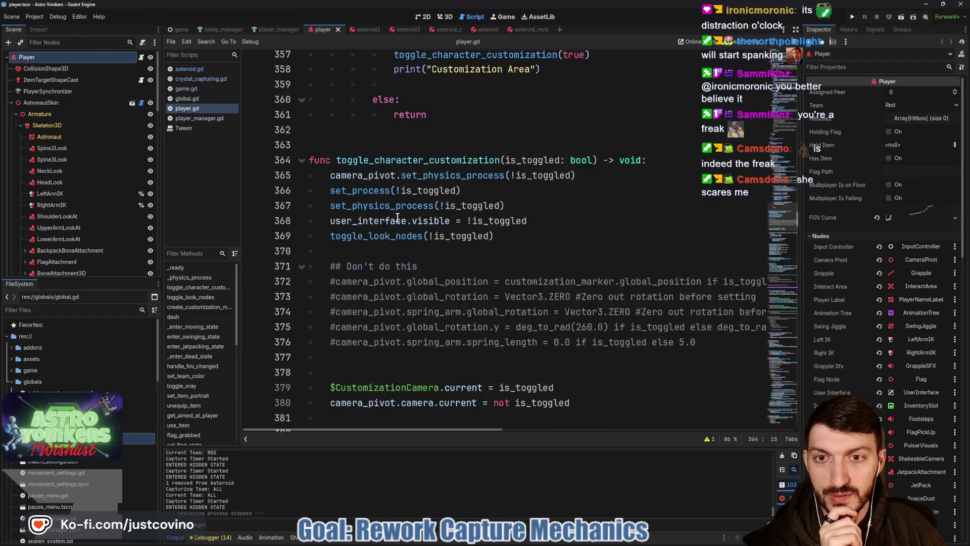
pyautogui.scroll(4, 397, 217)
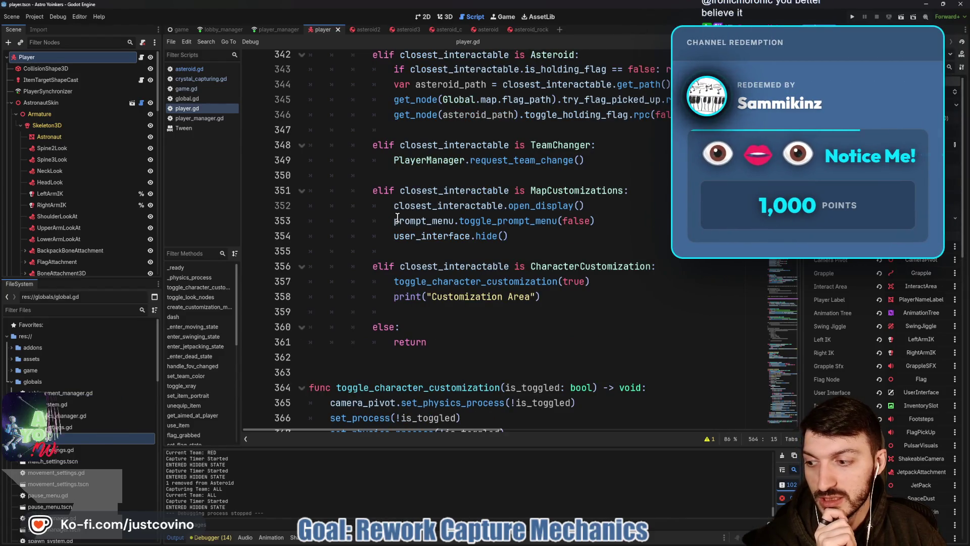
pyautogui.scroll(1, 459, 249)
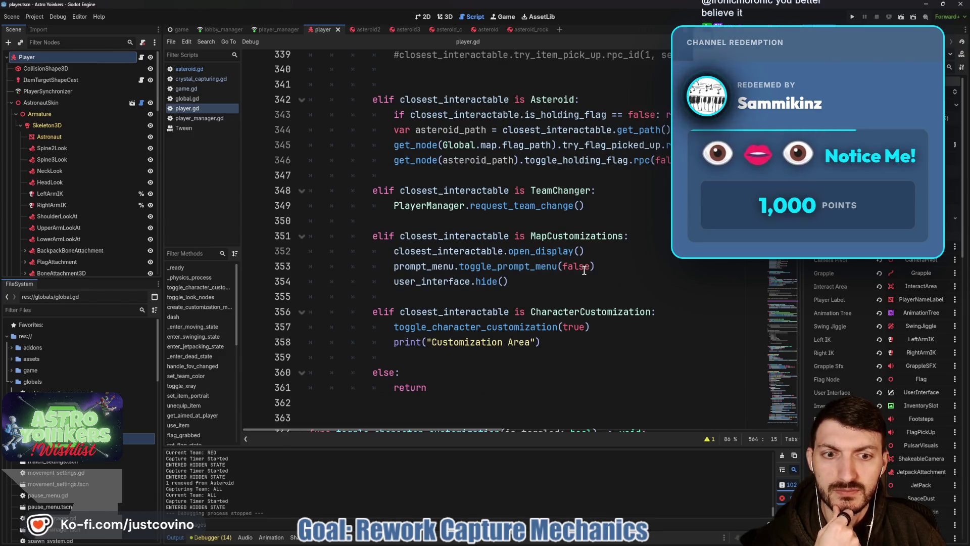
pyautogui.scroll(3, 536, 266)
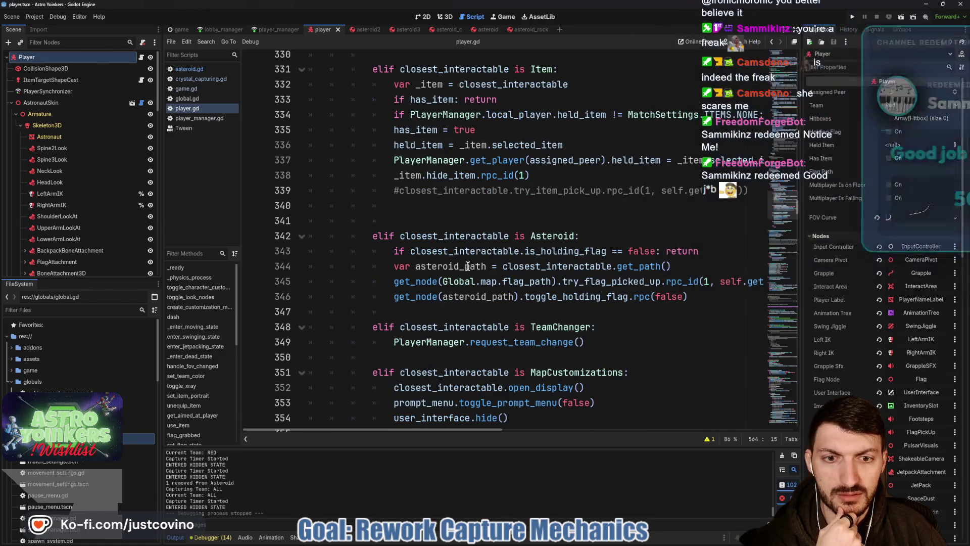
pyautogui.scroll(-1, 468, 262)
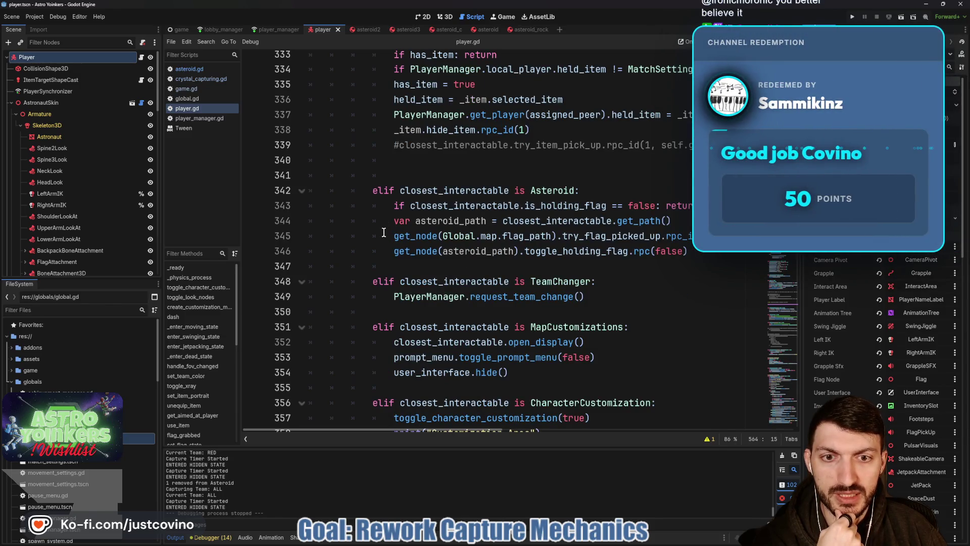
pyautogui.moveTo(385, 235); pyautogui.dragTo(566, 231)
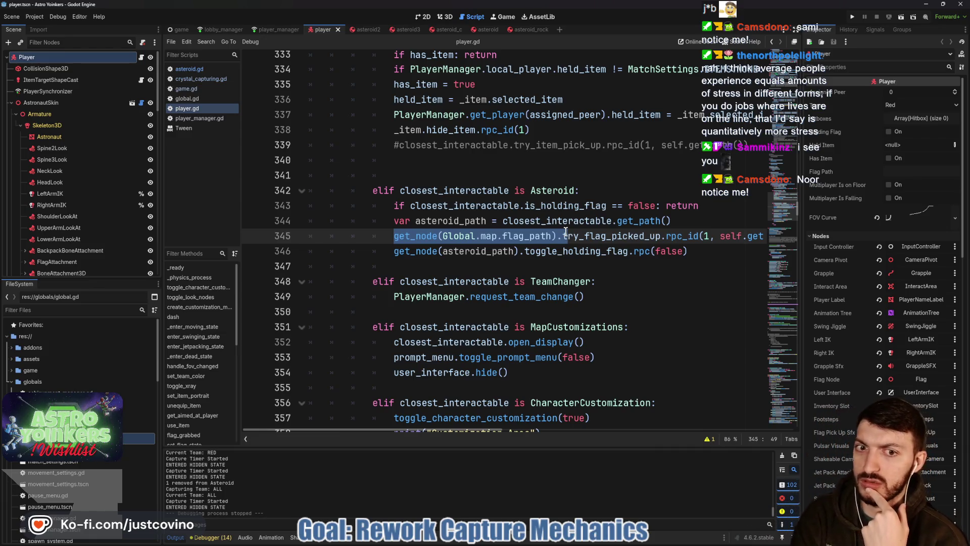
# Select player.gd's flag pickup and toggle_holding_flag lines, then switch to the asteroid_rock scene
pyautogui.hscroll(3, 566, 232)
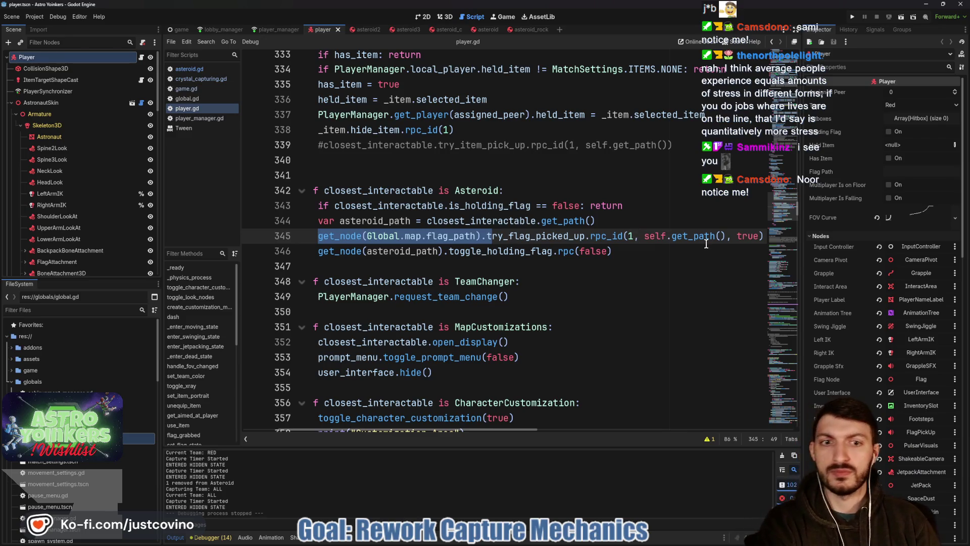
pyautogui.hscroll(-2, 706, 244)
pyautogui.moveTo(695, 251)
pyautogui.mouseDown()
pyautogui.moveTo(536, 237)
pyautogui.moveTo(296, 240)
pyautogui.mouseUp()
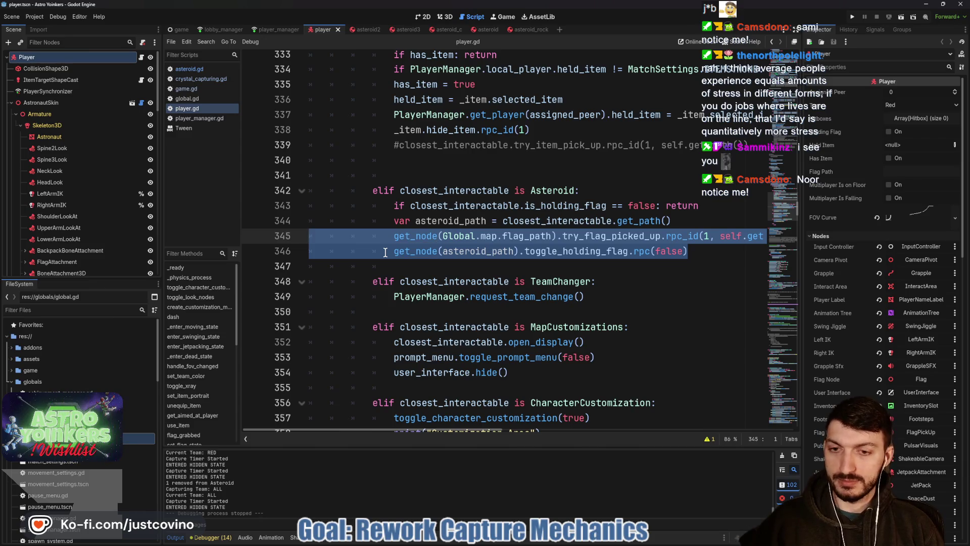
pyautogui.click(537, 257)
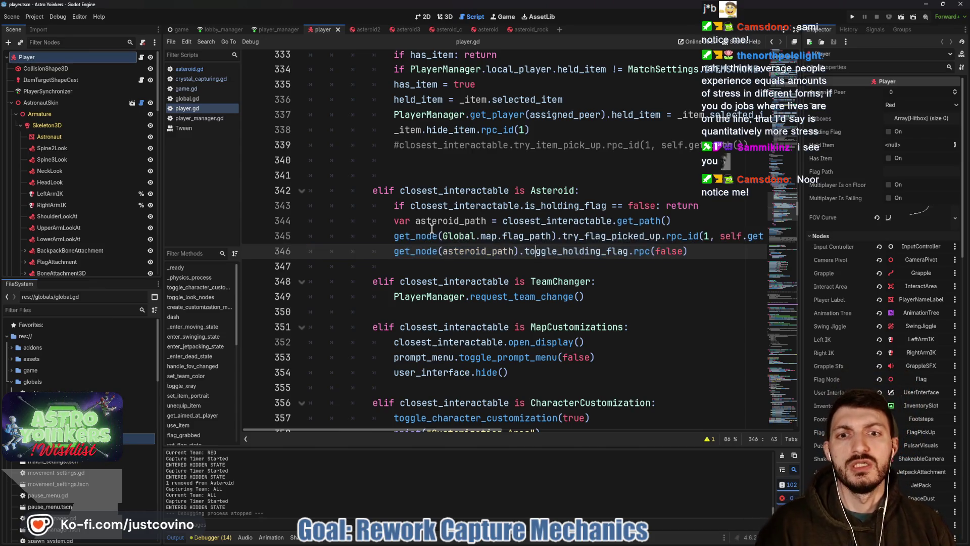
pyautogui.click(522, 29)
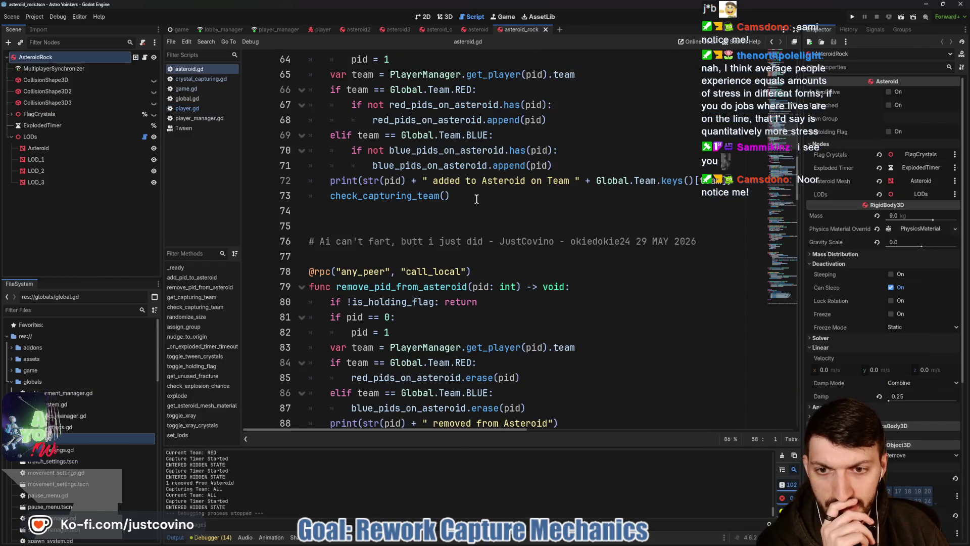
pyautogui.scroll(4, 476, 206)
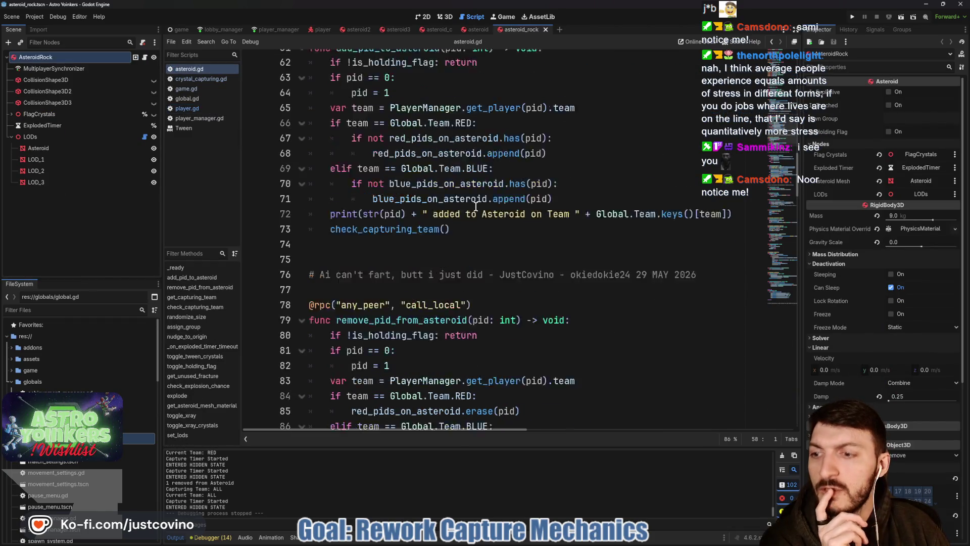
pyautogui.scroll(-10, 476, 207)
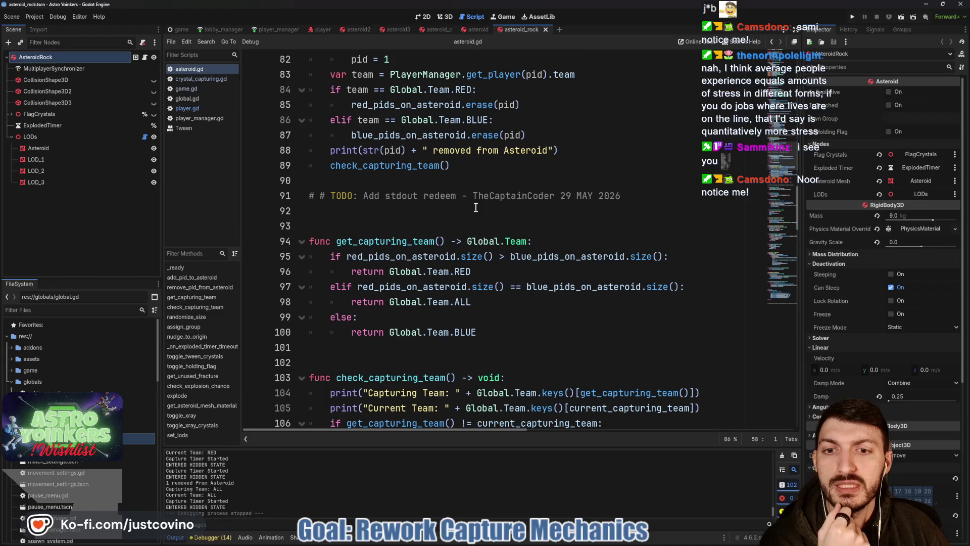
pyautogui.scroll(-11, 475, 207)
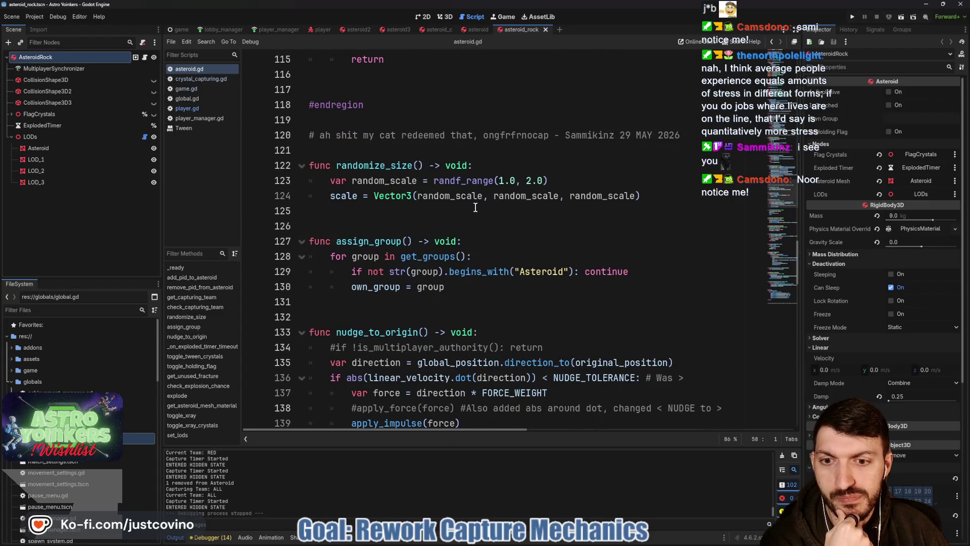
pyautogui.scroll(15, 476, 207)
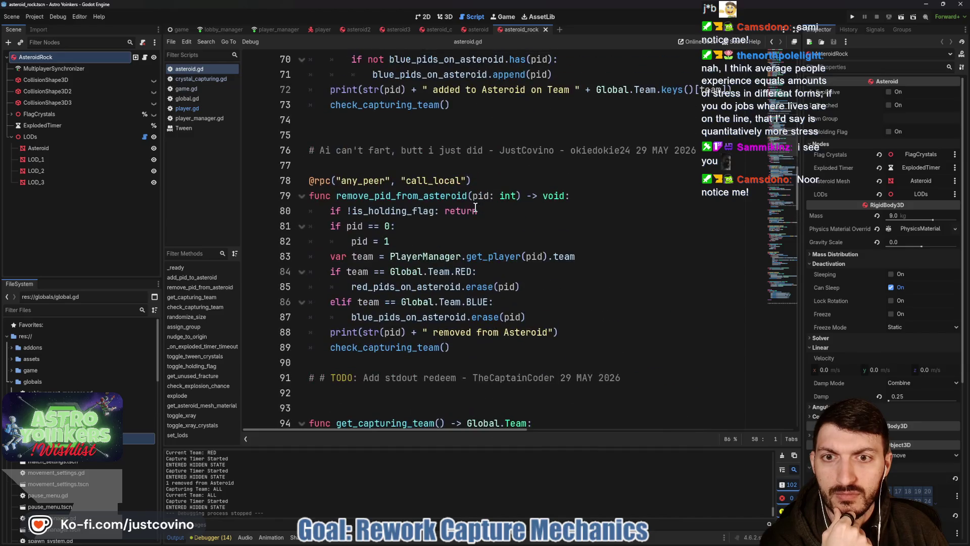
pyautogui.scroll(9, 475, 207)
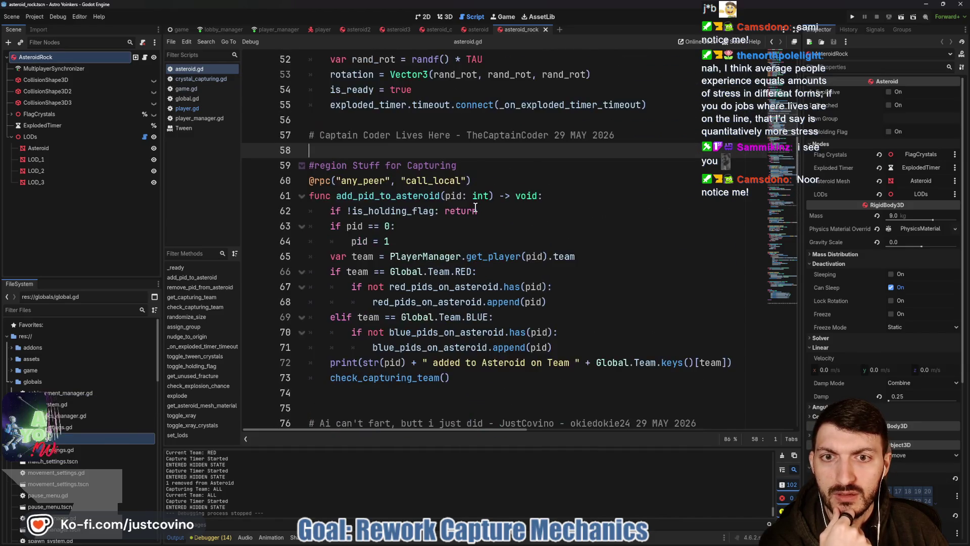
pyautogui.scroll(3, 476, 207)
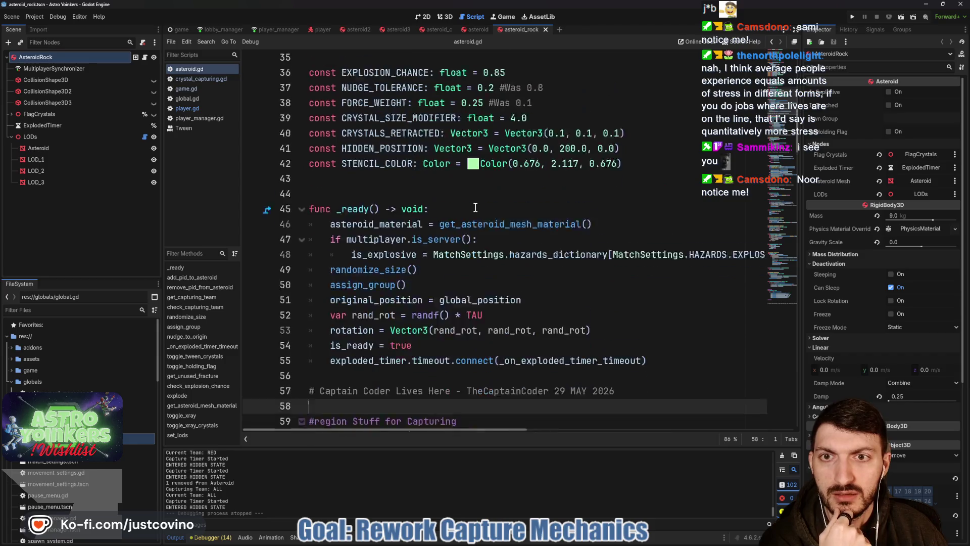
pyautogui.scroll(-4, 475, 207)
pyautogui.scroll(-3, 475, 207)
pyautogui.scroll(-14, 476, 207)
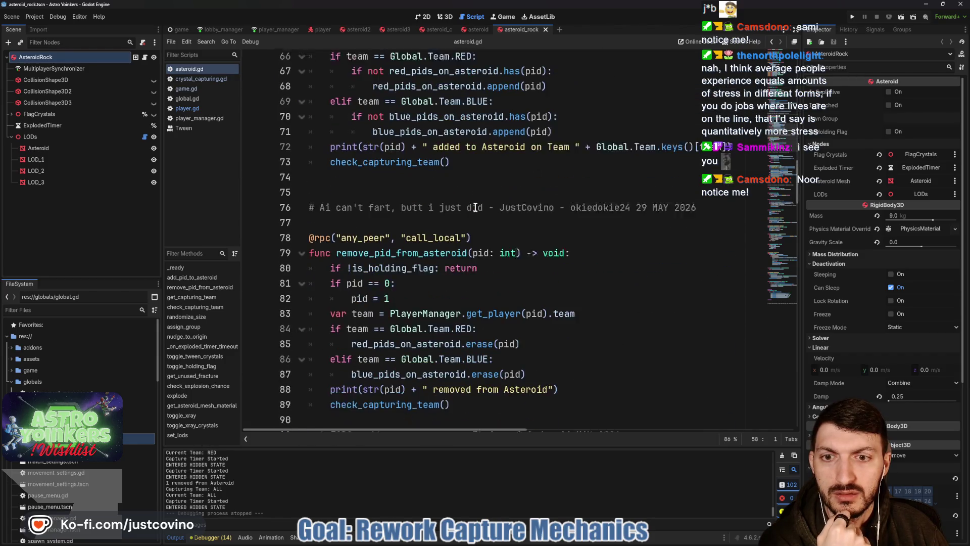
pyautogui.scroll(-15, 475, 207)
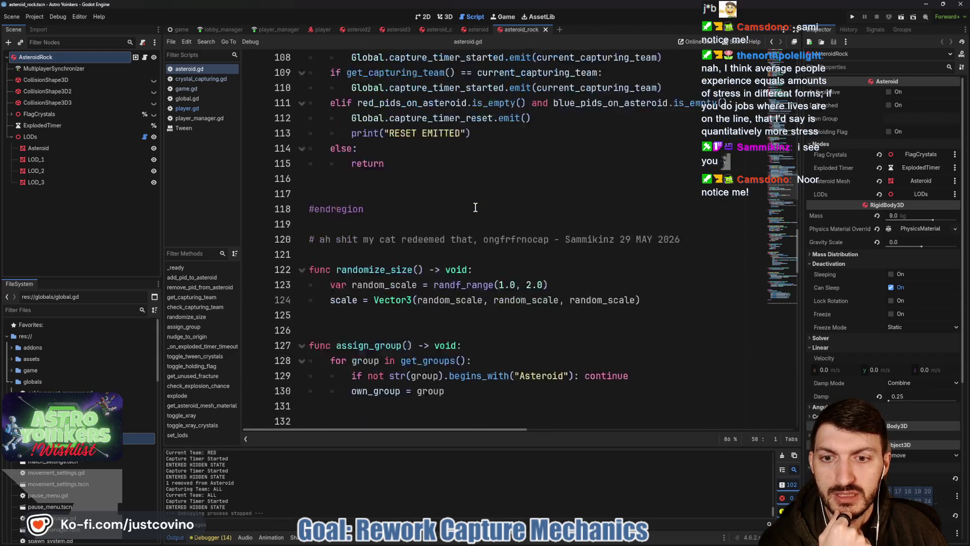
pyautogui.scroll(-16, 476, 207)
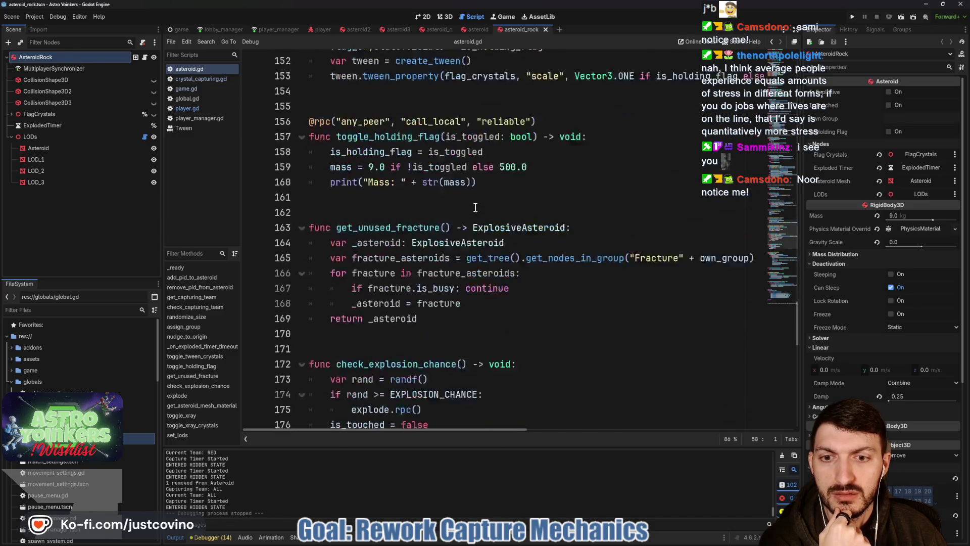
pyautogui.scroll(-4, 475, 207)
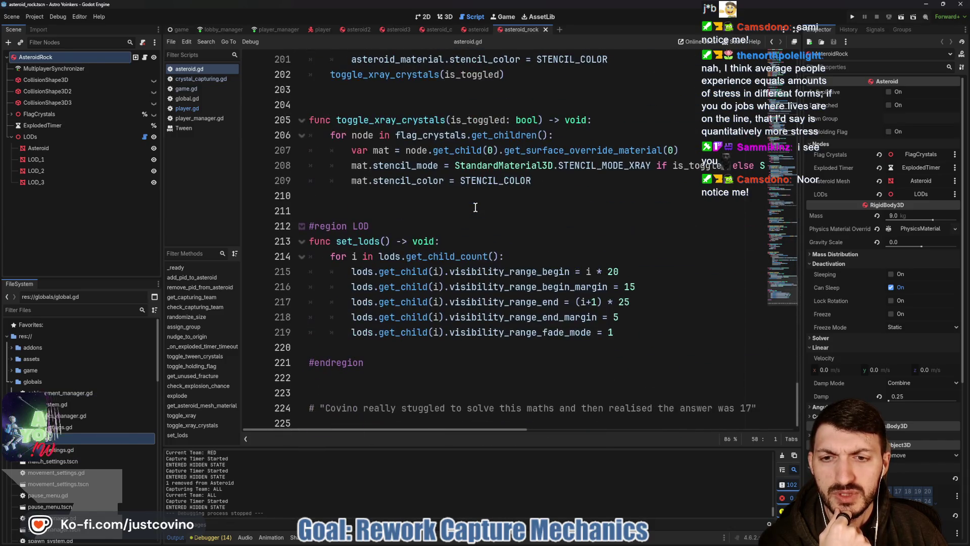
pyautogui.scroll(20, 475, 207)
pyautogui.scroll(3, 475, 207)
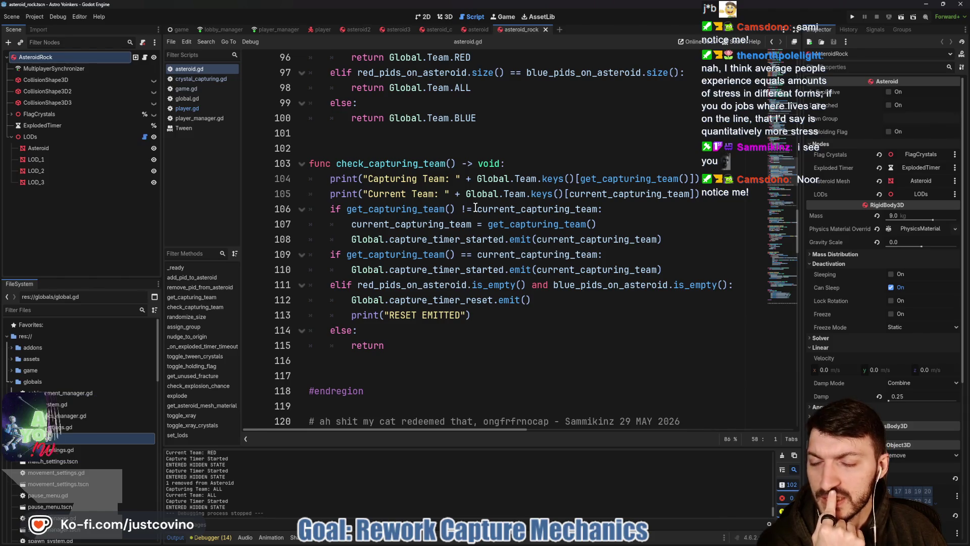
pyautogui.scroll(4, 476, 207)
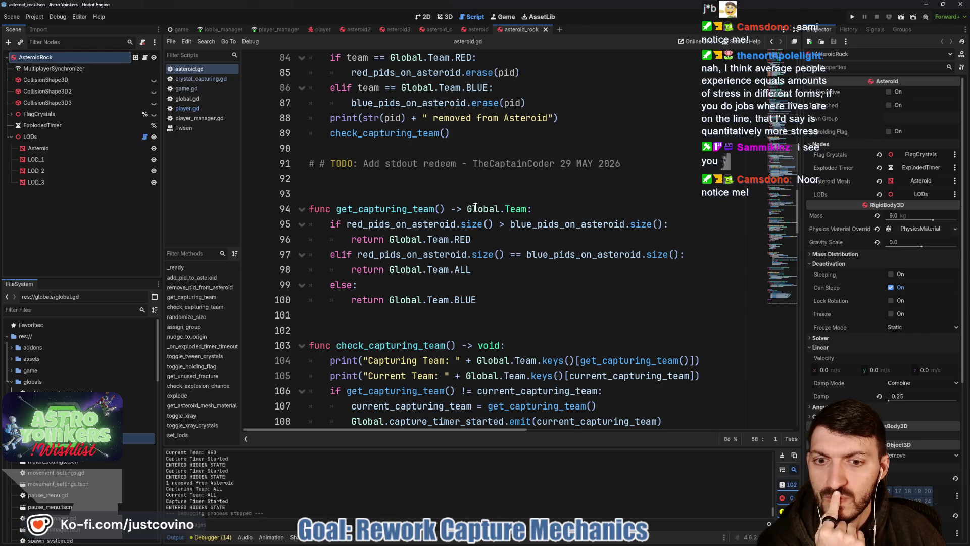
pyautogui.scroll(4, 475, 207)
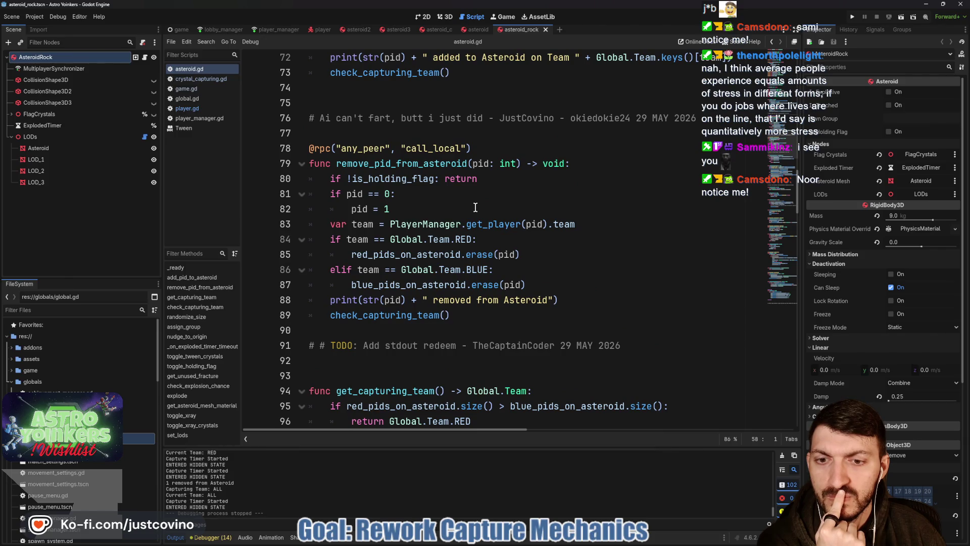
pyautogui.scroll(4, 476, 207)
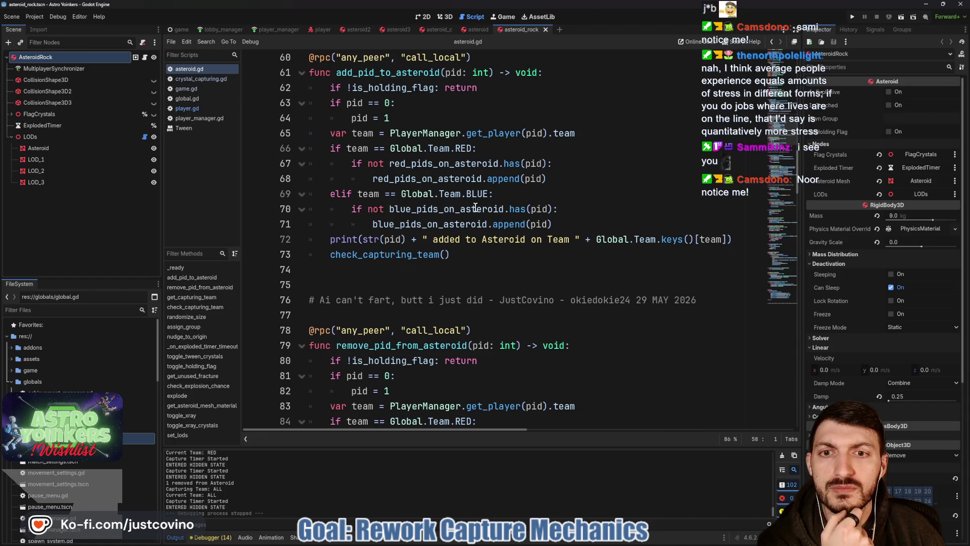
pyautogui.scroll(2, 476, 207)
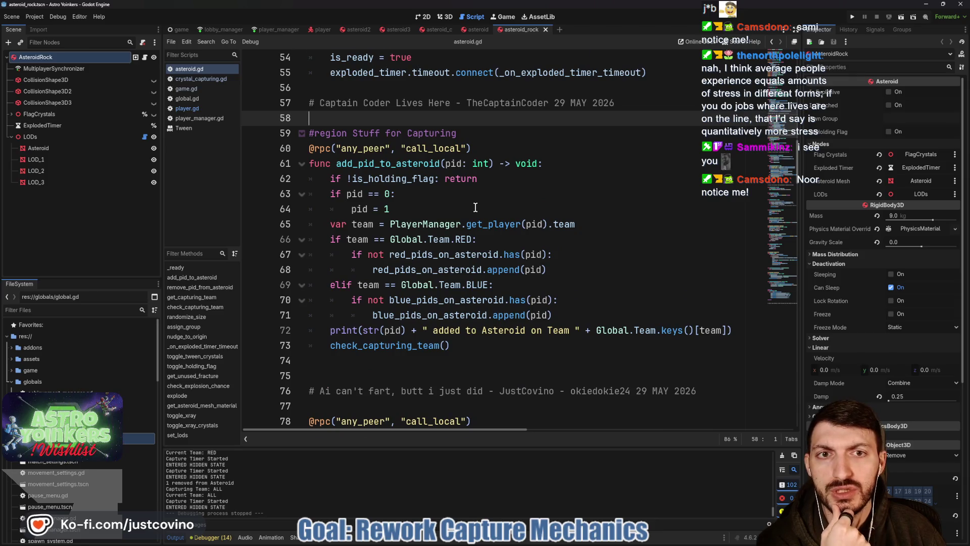
pyautogui.scroll(2, 475, 208)
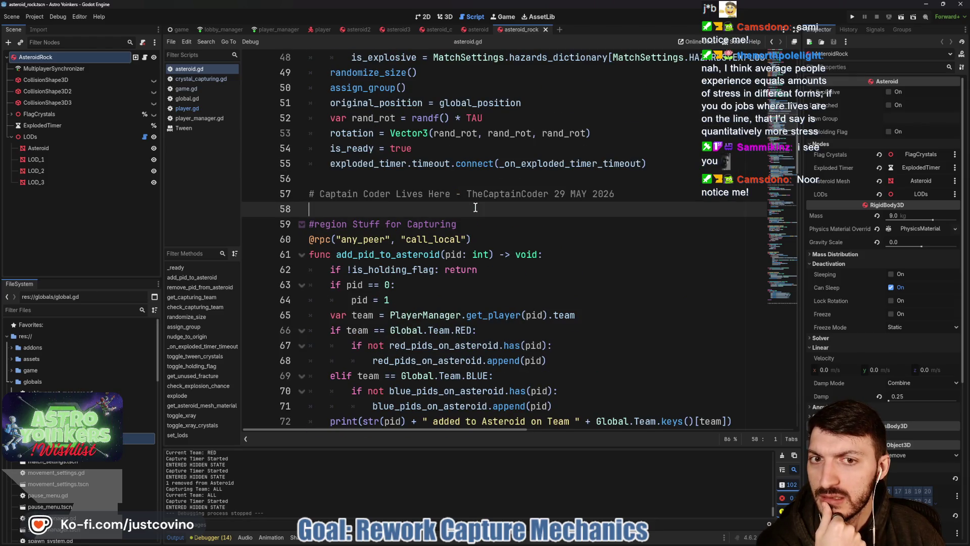
pyautogui.scroll(-3, 476, 207)
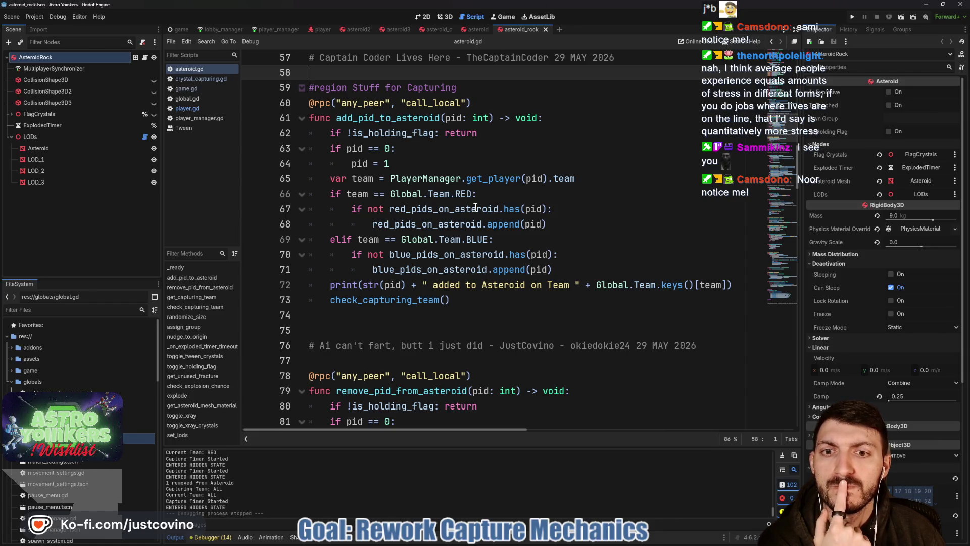
pyautogui.doubleClick(473, 224)
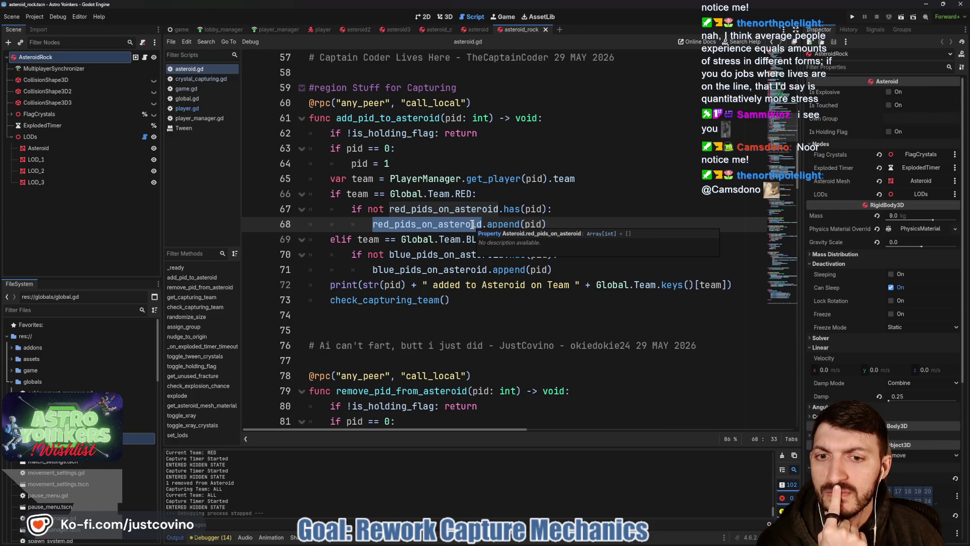
pyautogui.doubleClick(384, 300)
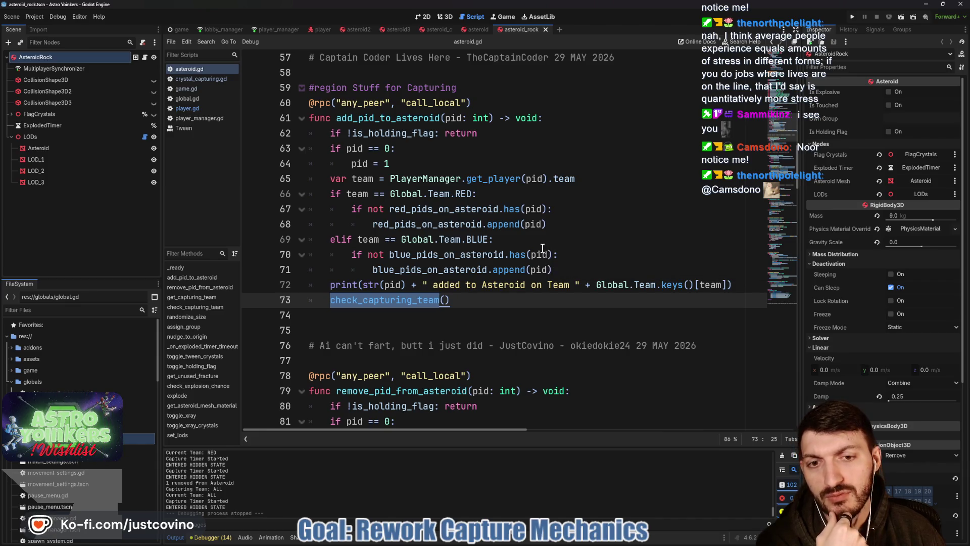
pyautogui.scroll(5, 542, 248)
pyautogui.scroll(-6, 541, 248)
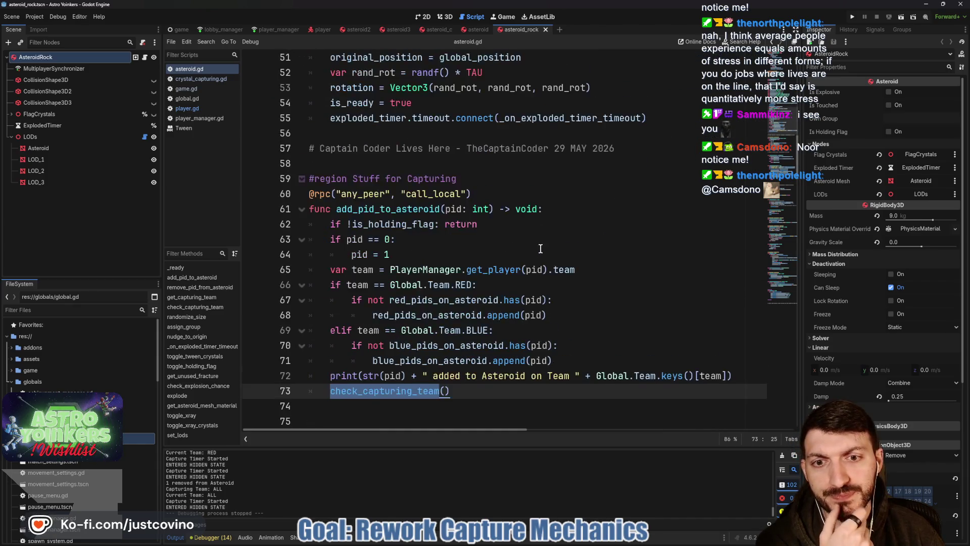
pyautogui.scroll(-9, 541, 249)
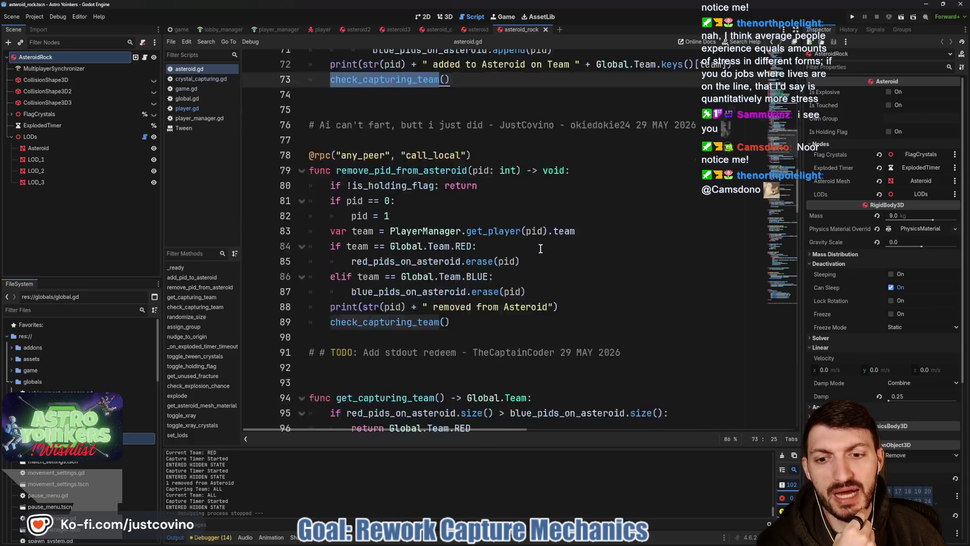
pyautogui.scroll(-3, 540, 248)
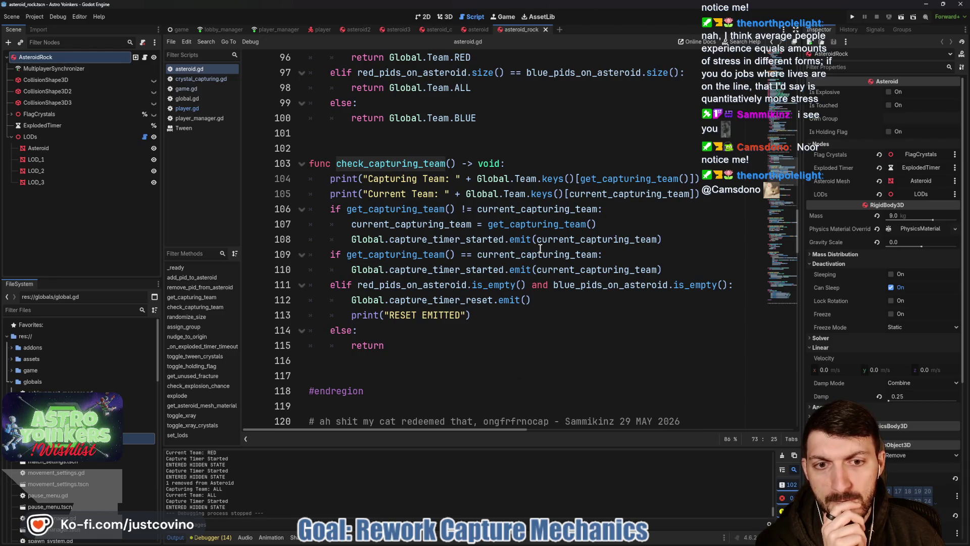
pyautogui.doubleClick(464, 269)
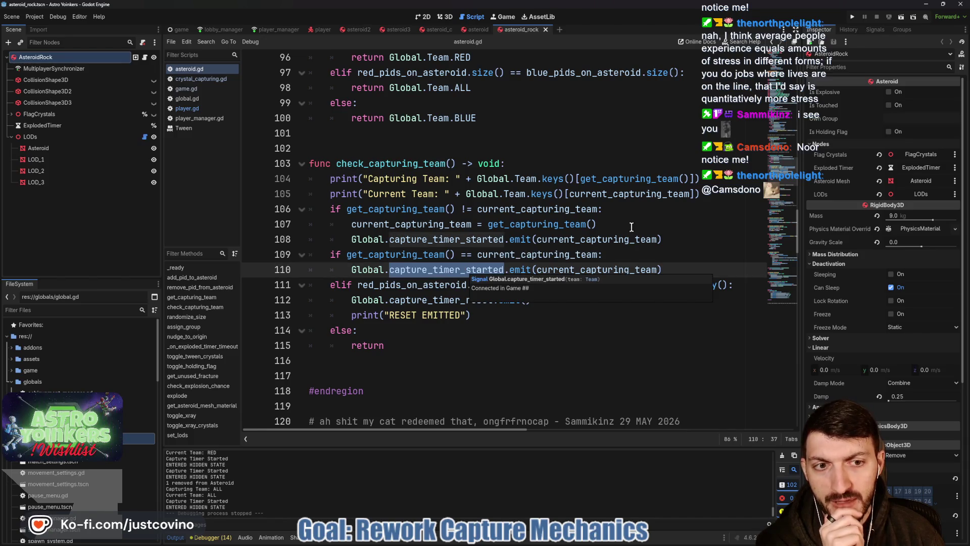
pyautogui.click(656, 238)
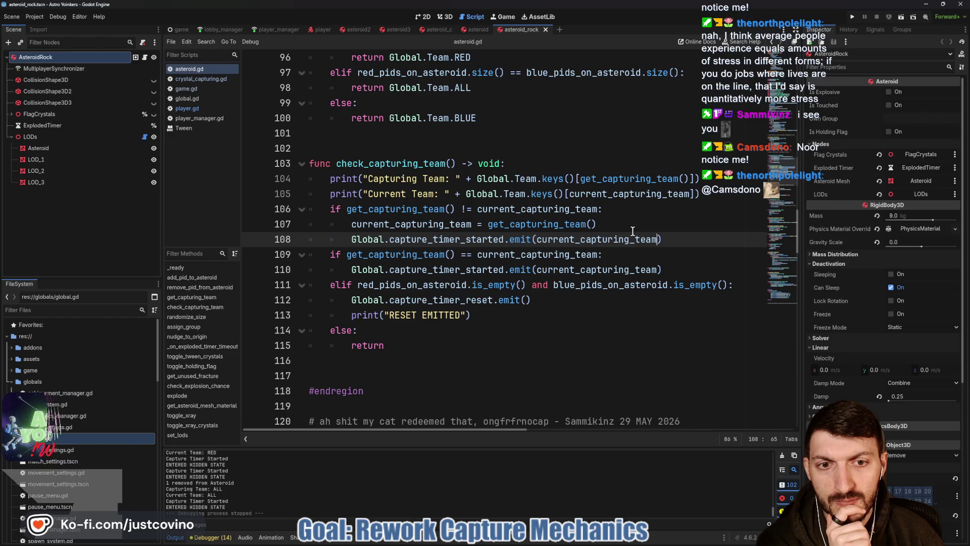
# Append self.get_path() to both capture_timer_started emits, save asteroid.gd, and open Global
pyautogui.click(659, 269)
pyautogui.write('self.')
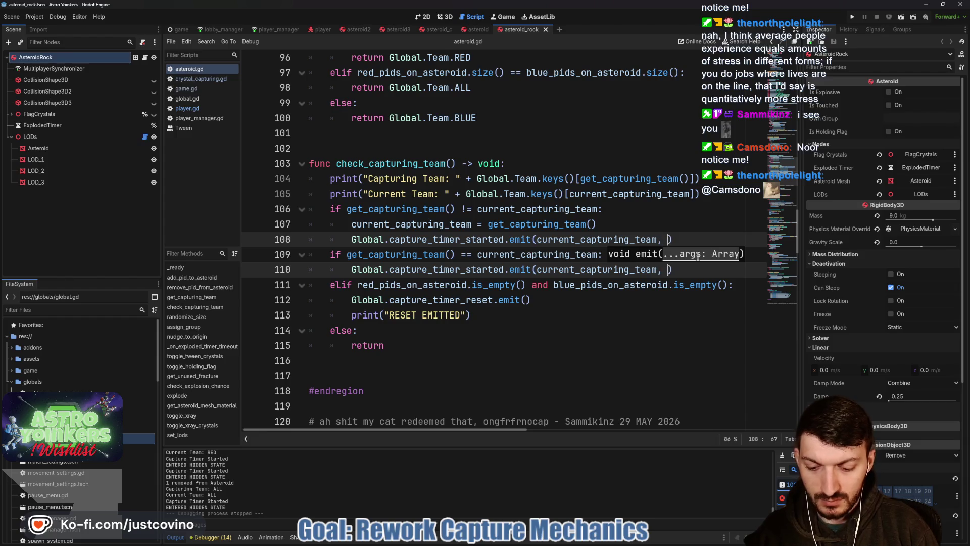
pyautogui.write('get_path')
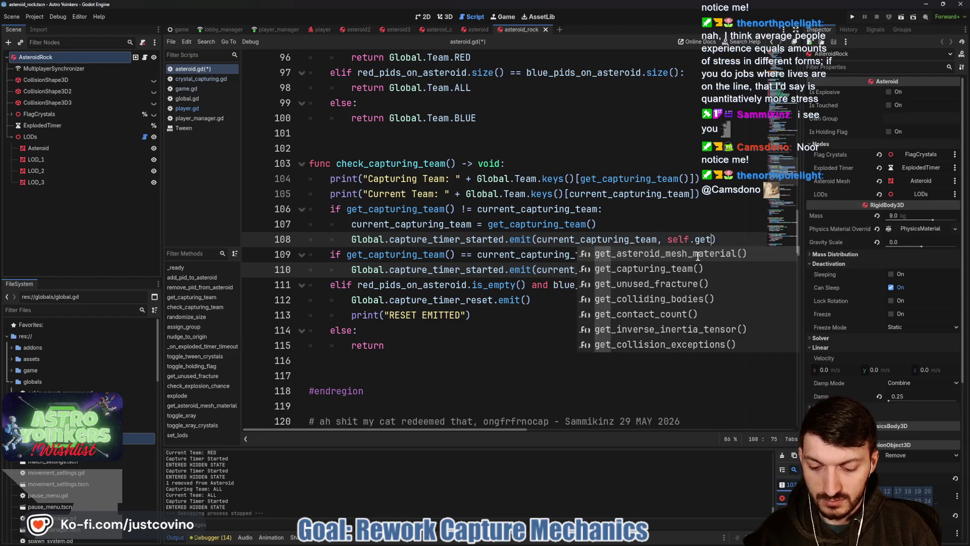
pyautogui.press('Return')
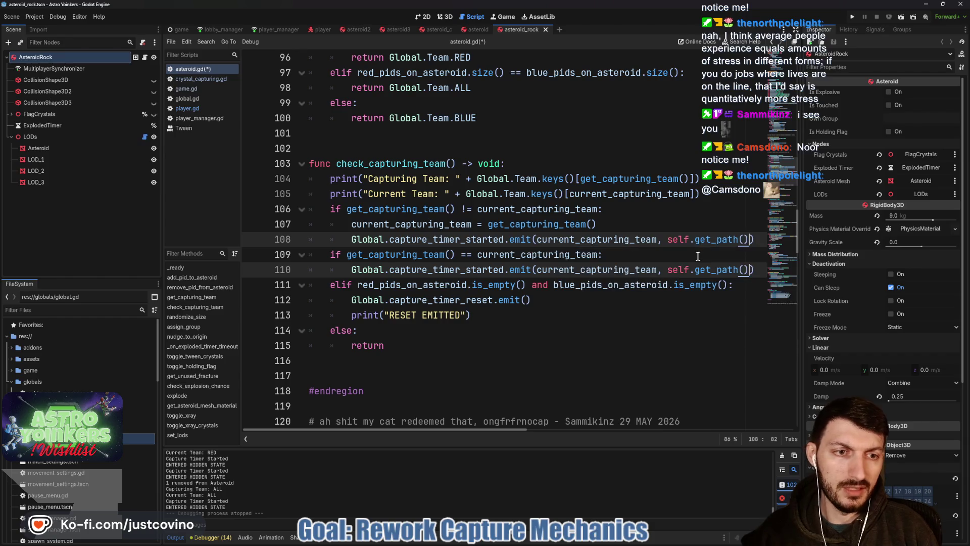
pyautogui.click(698, 255)
pyautogui.hotkey('ctrl', 's')
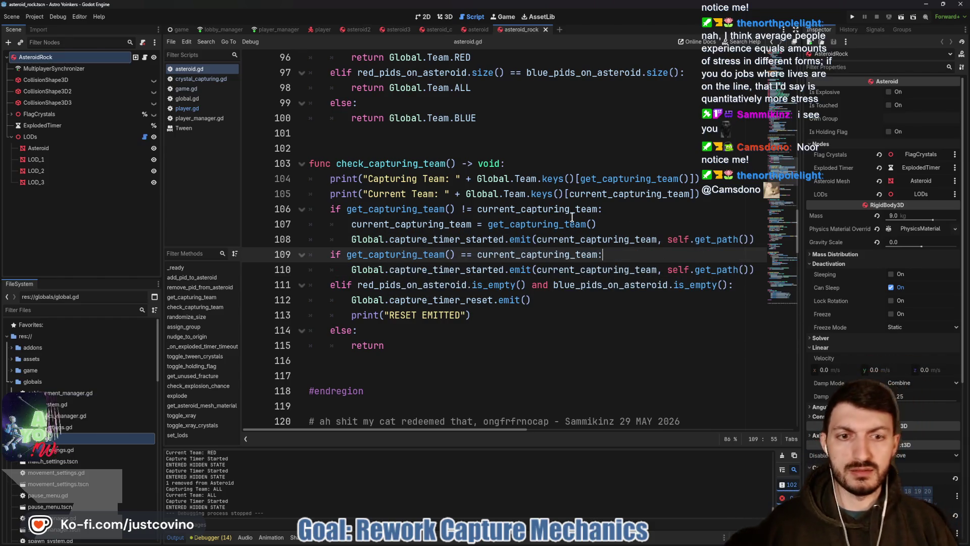
pyautogui.keyDown('ctrl'); pyautogui.click(436, 238); pyautogui.keyUp('ctrl')
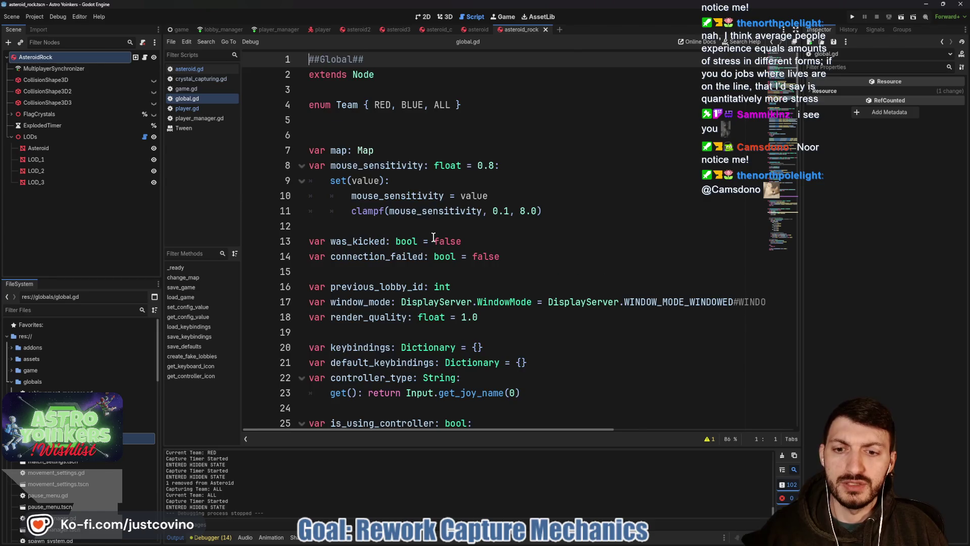
# Give global.gd's capture_timer_started signal a second asteroid_path: NodePath parameter
pyautogui.scroll(-5, 433, 237)
pyautogui.scroll(-5, 433, 237)
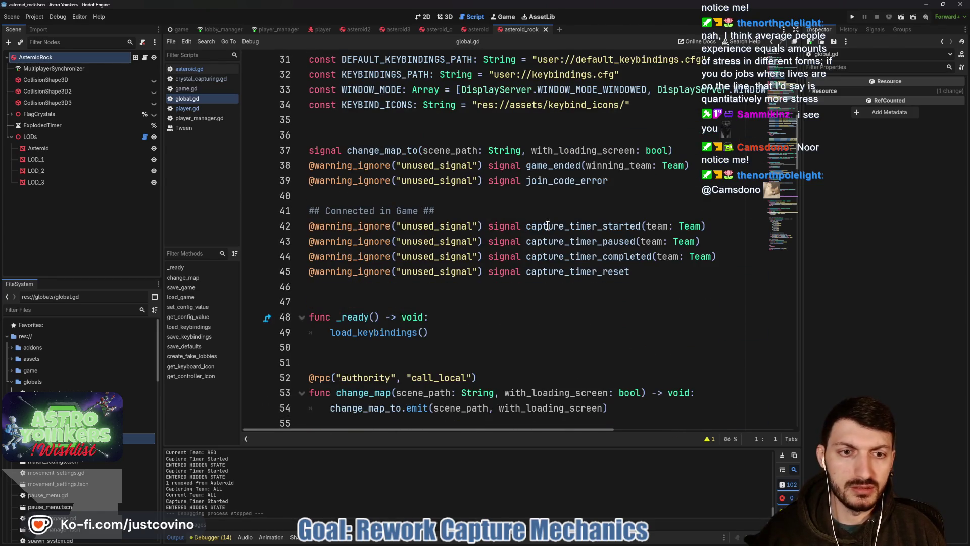
pyautogui.click(702, 226)
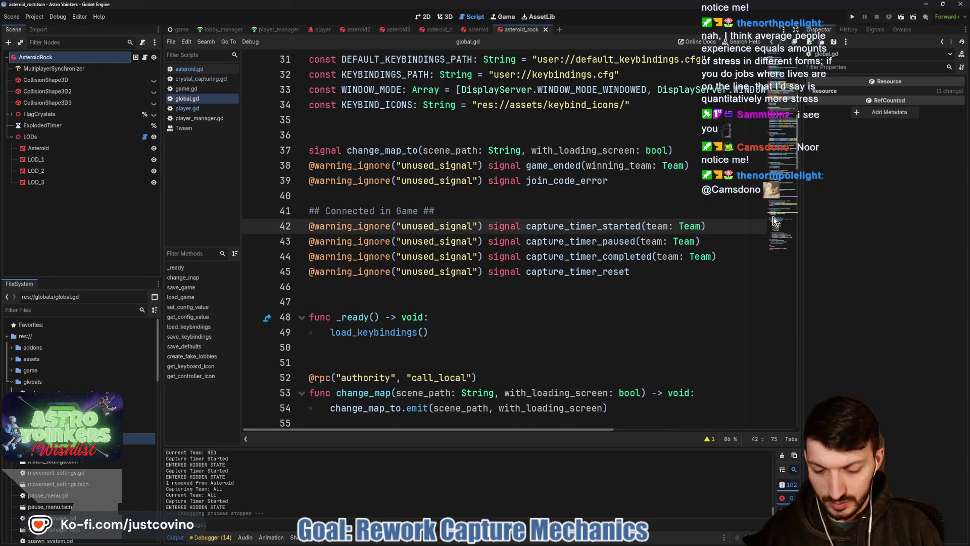
pyautogui.write('asteroid_path')
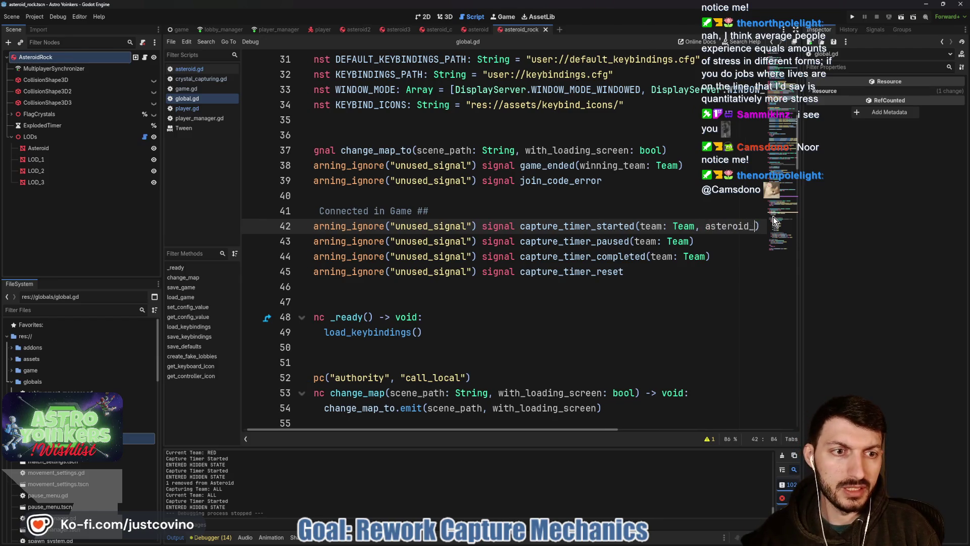
pyautogui.write(': String')
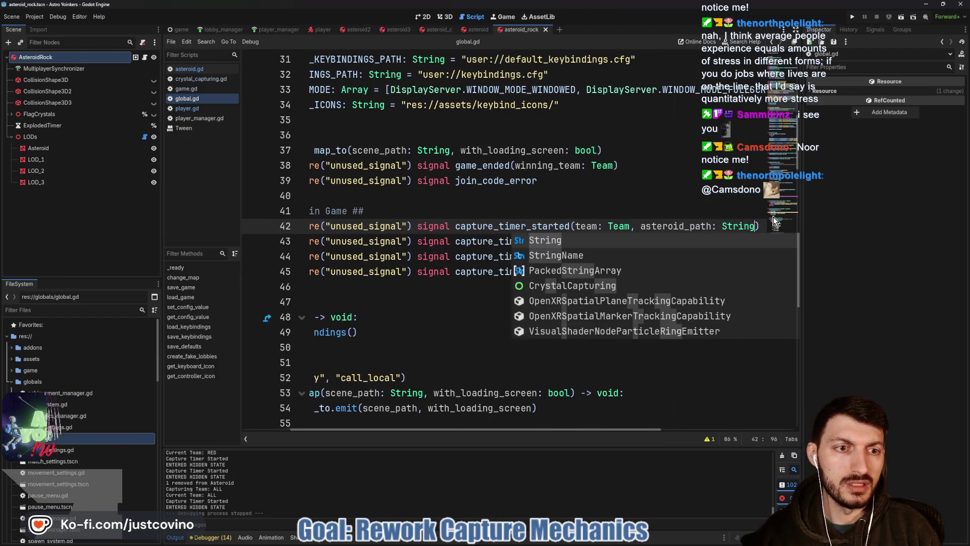
pyautogui.press('Escape')
pyautogui.hotkey('ctrl', 's')
pyautogui.moveTo(721, 226); pyautogui.dragTo(755, 227)
pyautogui.write('NodePa')
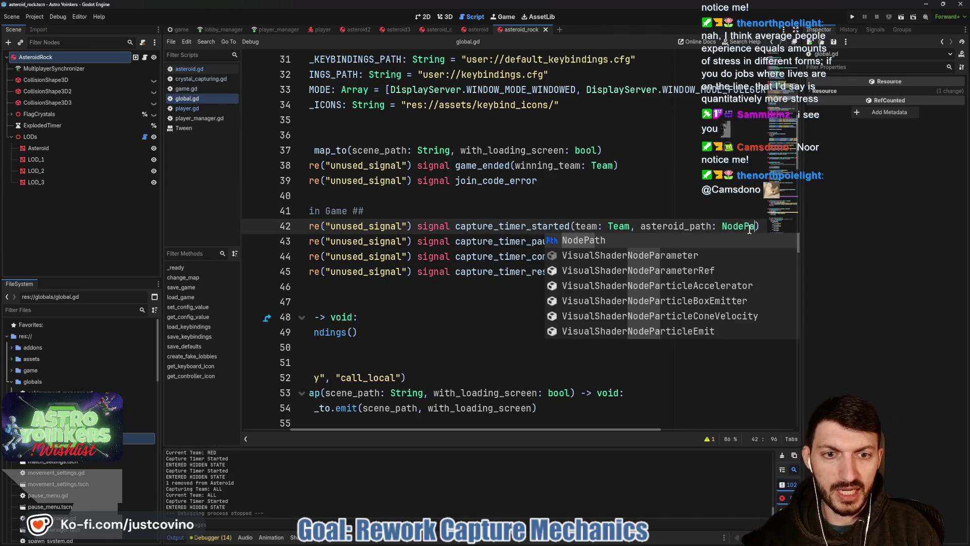
pyautogui.press('Return')
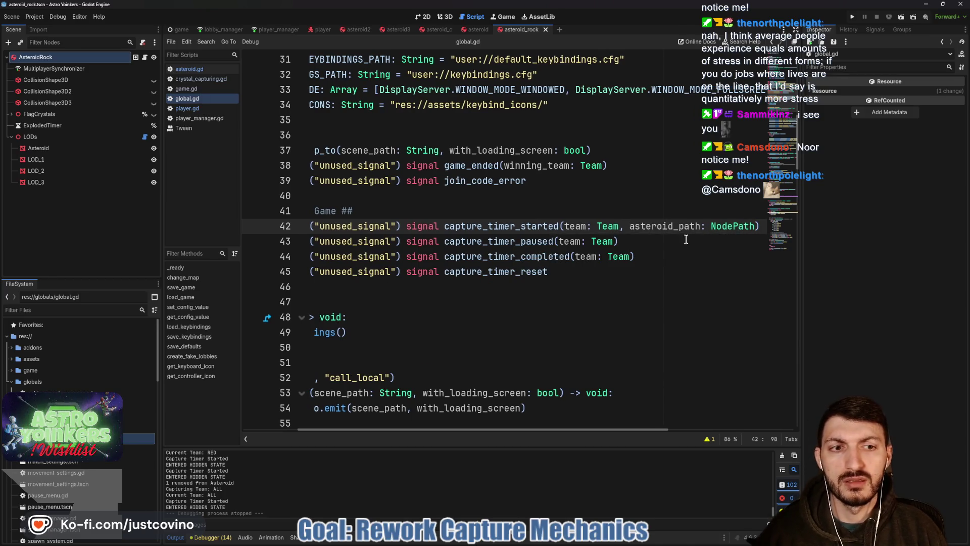
pyautogui.hscroll(-3, 673, 241)
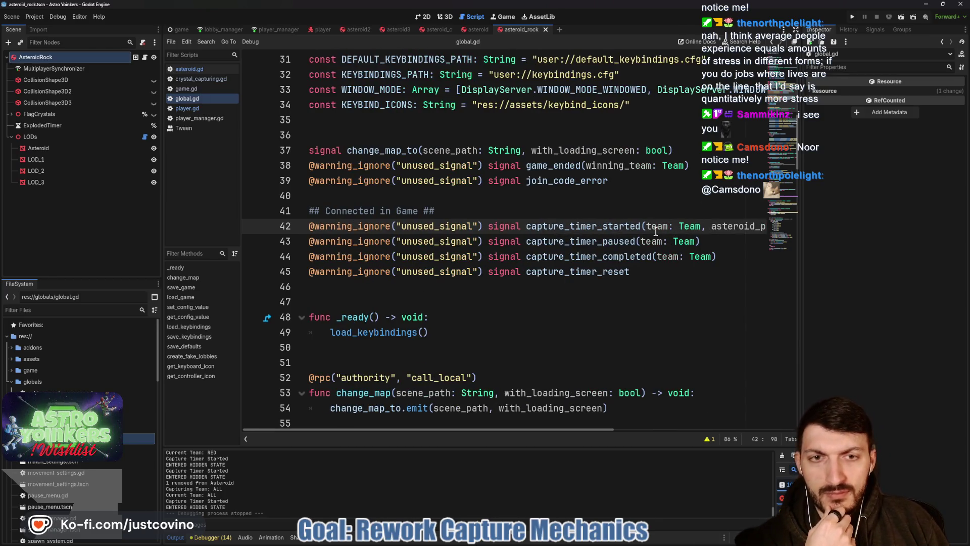
pyautogui.click(189, 69)
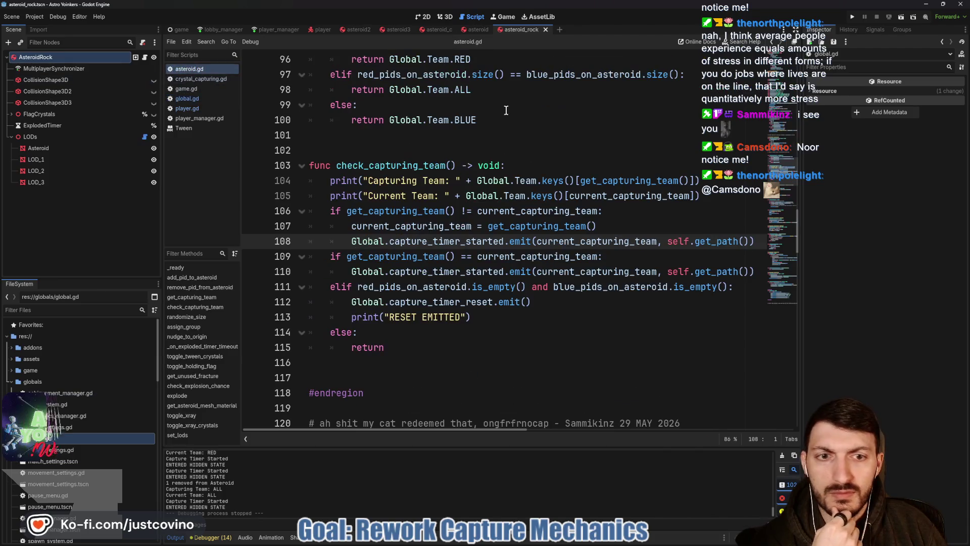
# Open crystal_capturing.gd, scroll through it, and place the caret after capture_state on line 8
pyautogui.moveTo(715, 245)
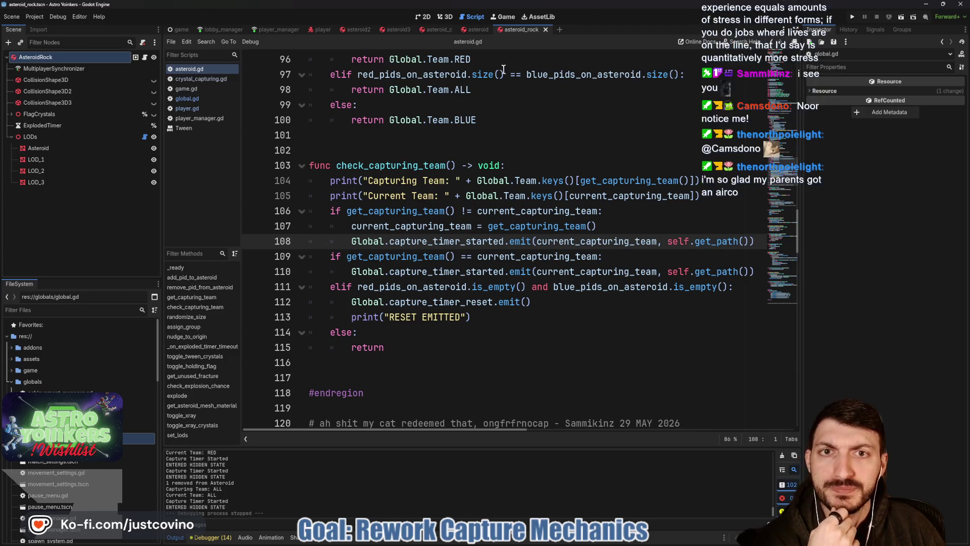
pyautogui.click(195, 81)
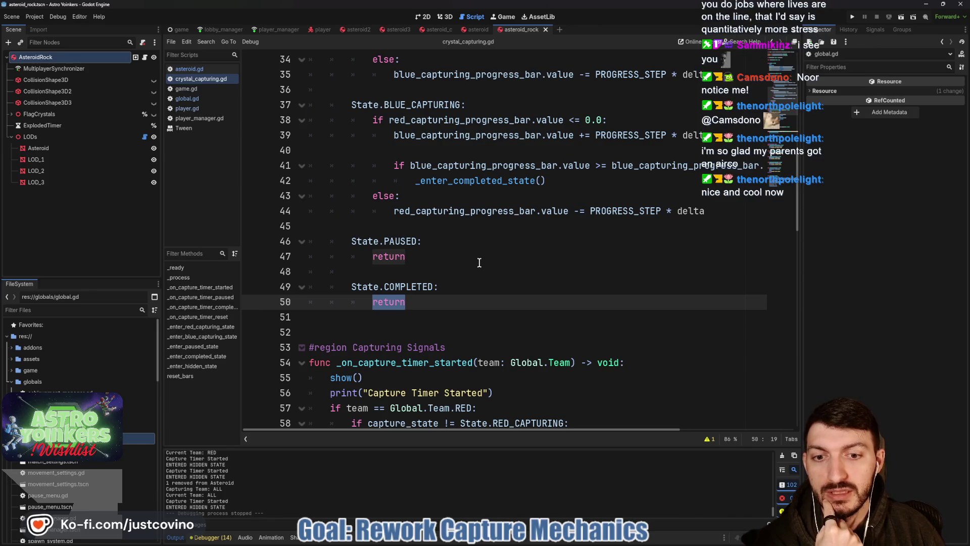
pyautogui.scroll(-1, 479, 263)
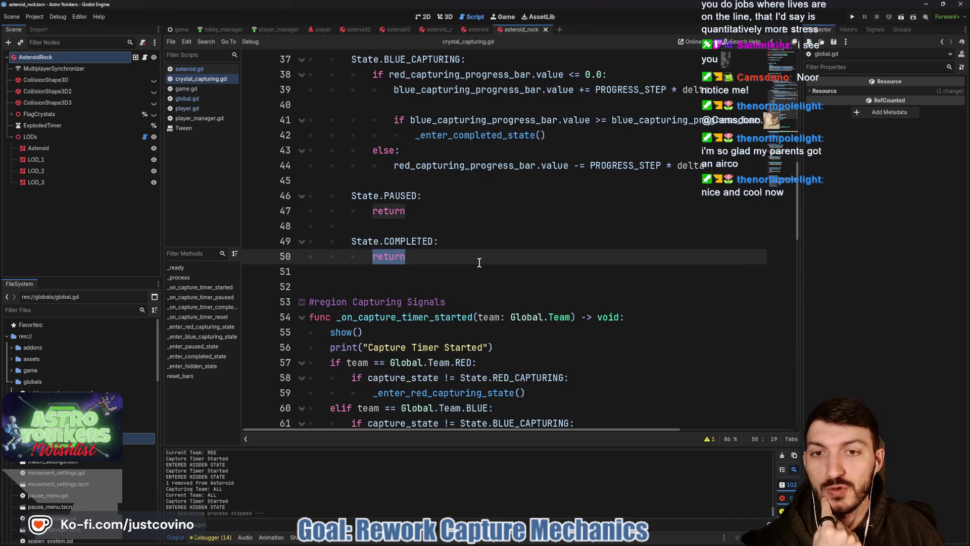
pyautogui.scroll(2, 479, 263)
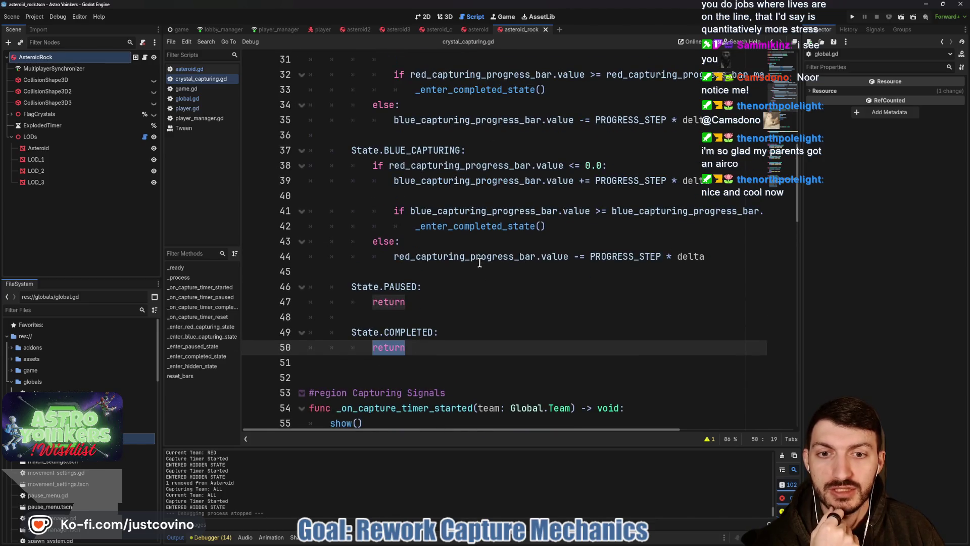
pyautogui.scroll(-1, 507, 259)
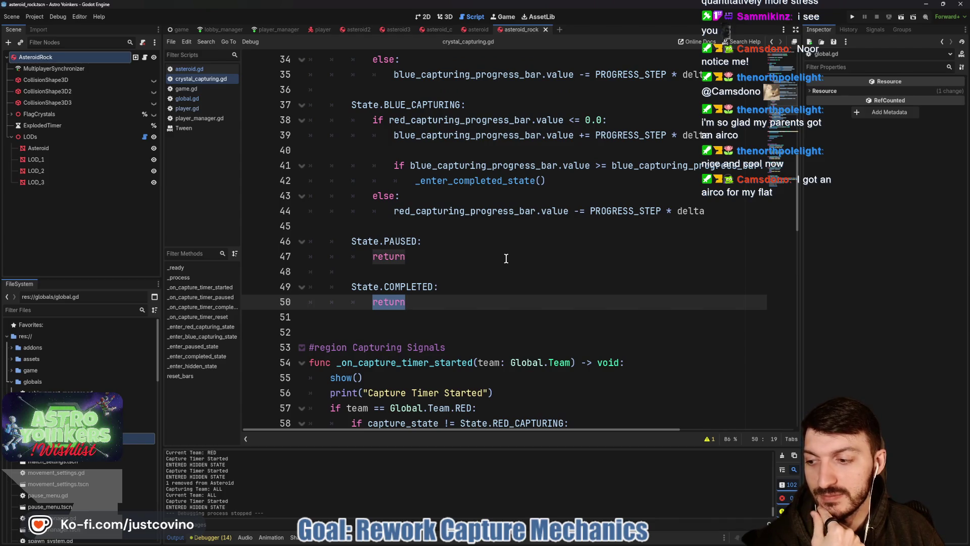
pyautogui.scroll(1, 505, 258)
pyautogui.scroll(-1, 503, 257)
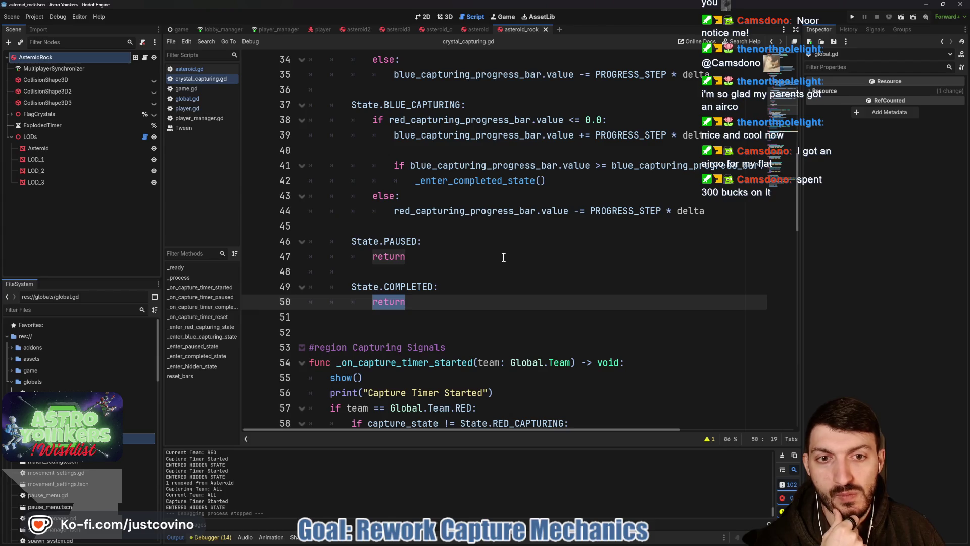
pyautogui.scroll(-3, 502, 257)
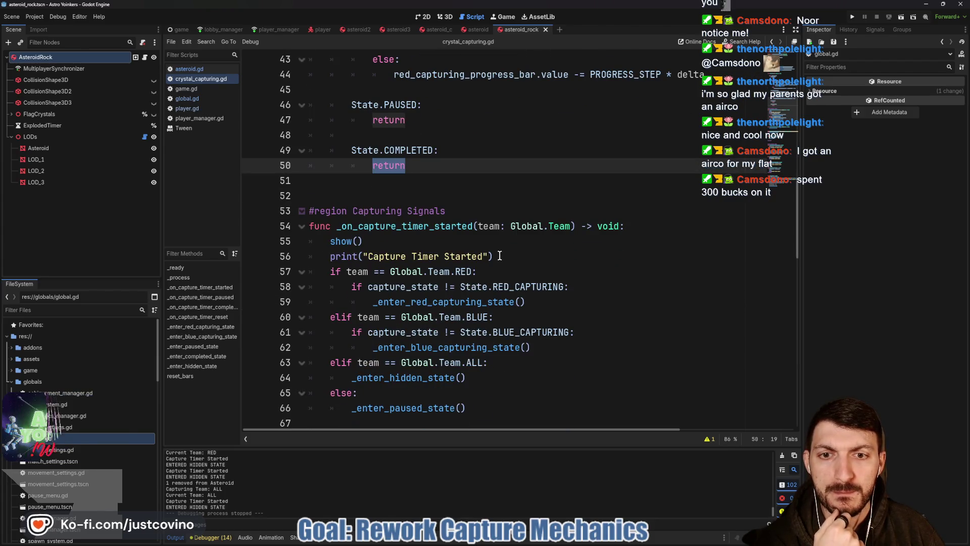
pyautogui.scroll(-1, 495, 253)
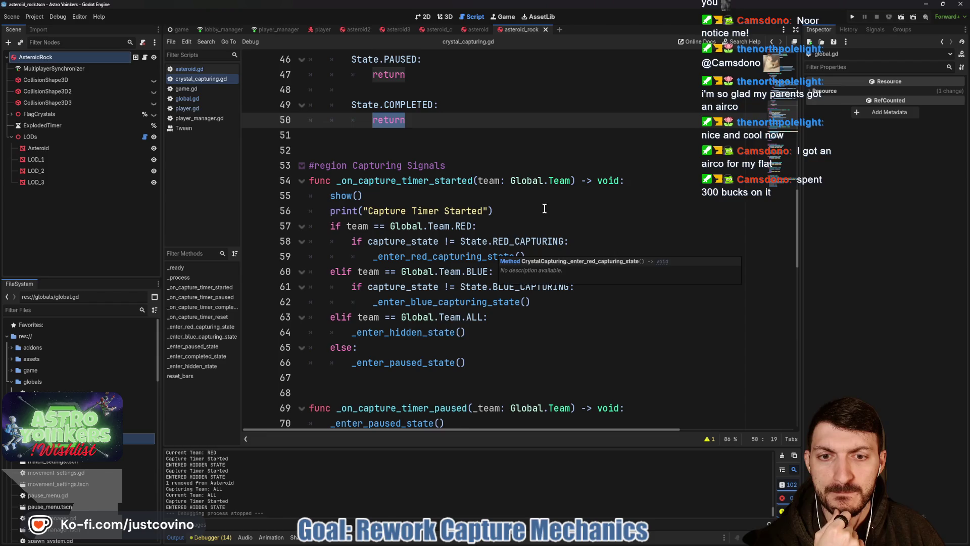
pyautogui.scroll(4, 570, 212)
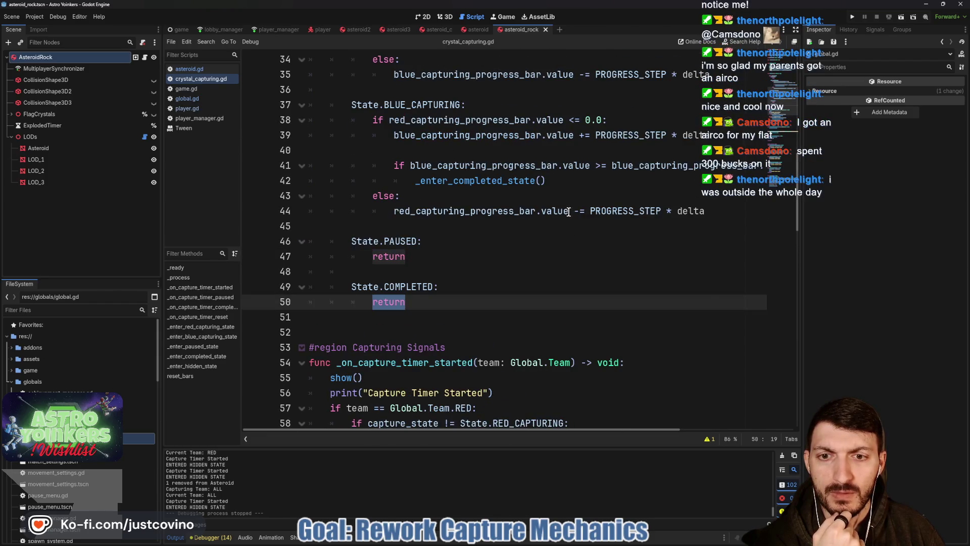
pyautogui.scroll(10, 417, 303)
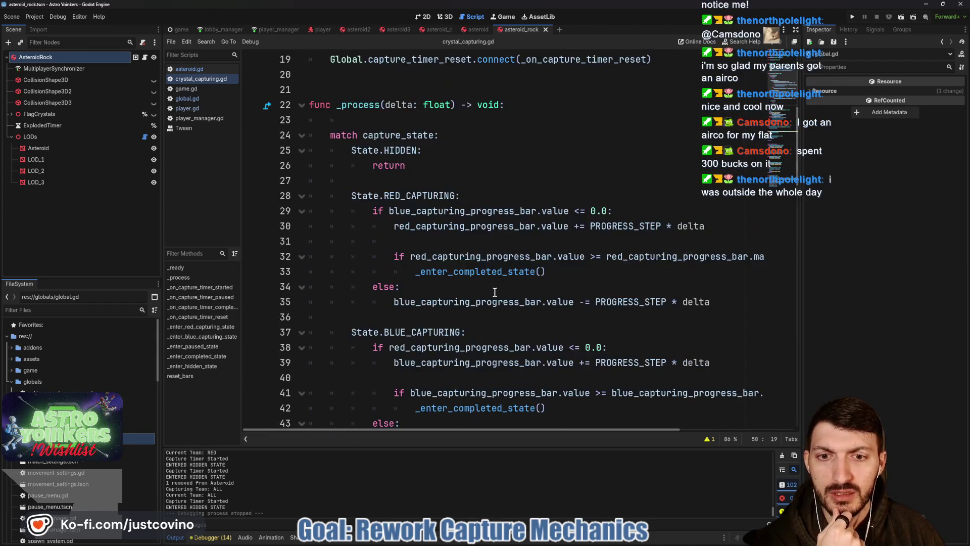
pyautogui.scroll(1, 495, 292)
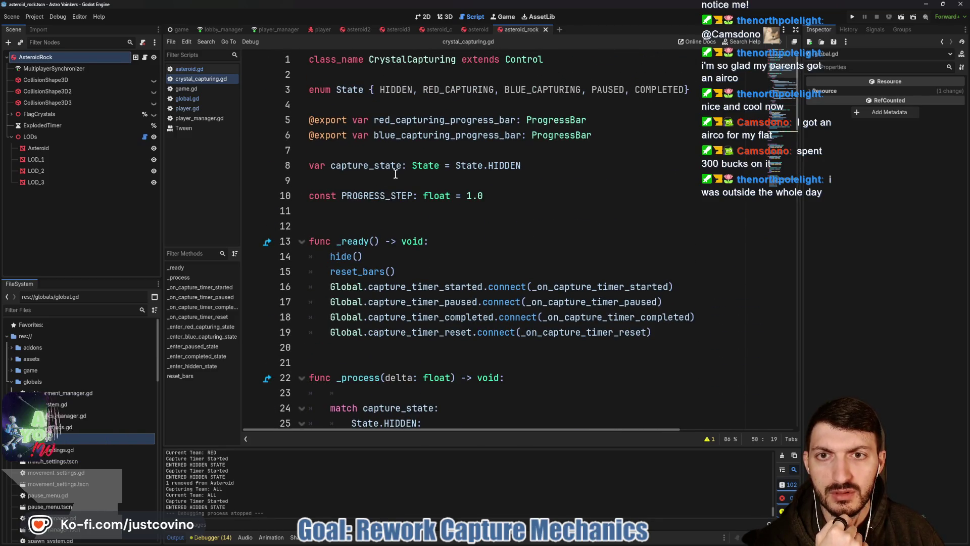
pyautogui.click(536, 167)
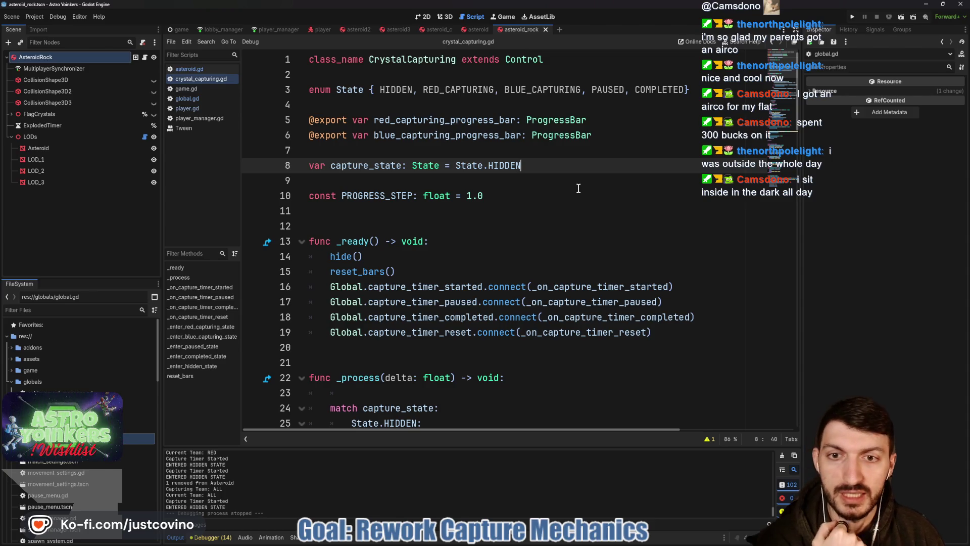
# Declare var asteroid_path: NodePath on line 9 of crystal_capturing.gd and save
pyautogui.press('Return')
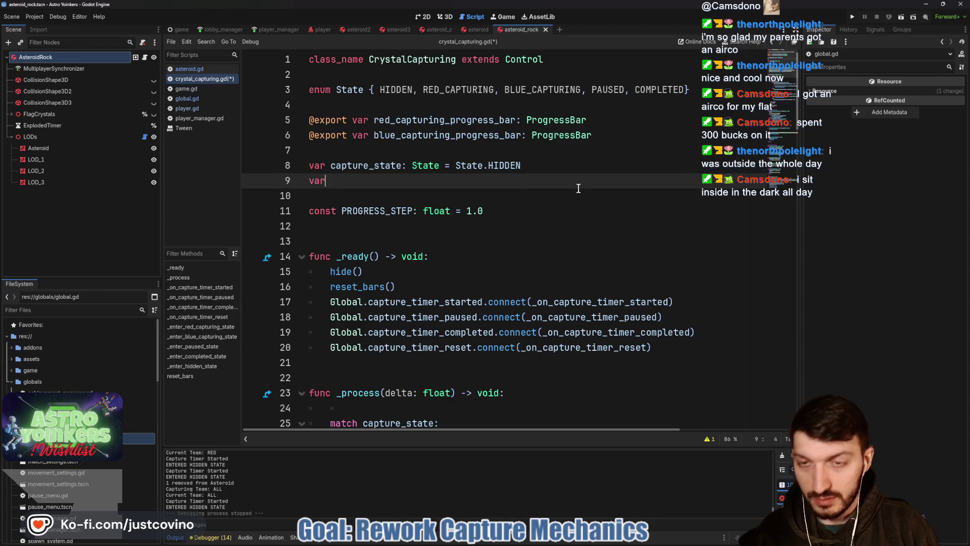
pyautogui.write('asteroid')
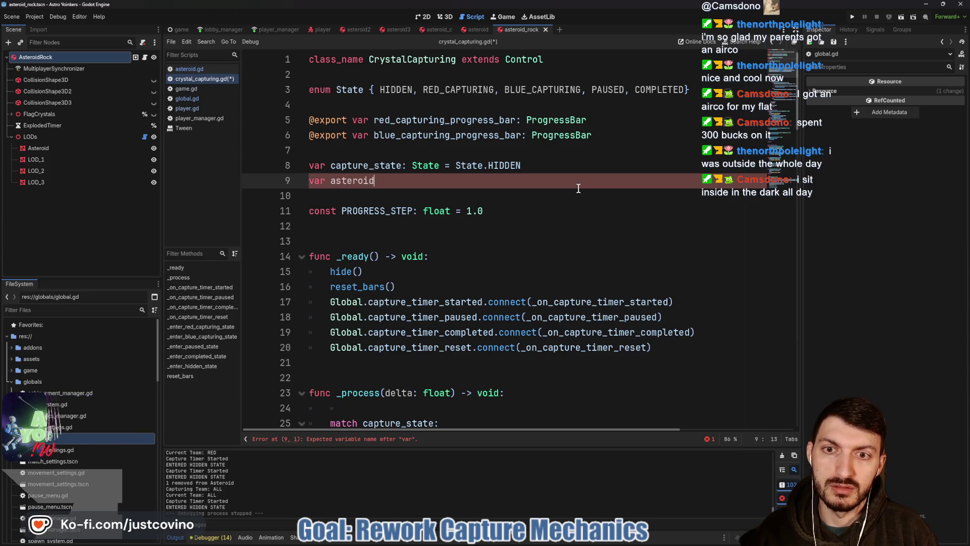
pyautogui.write('_path: Node')
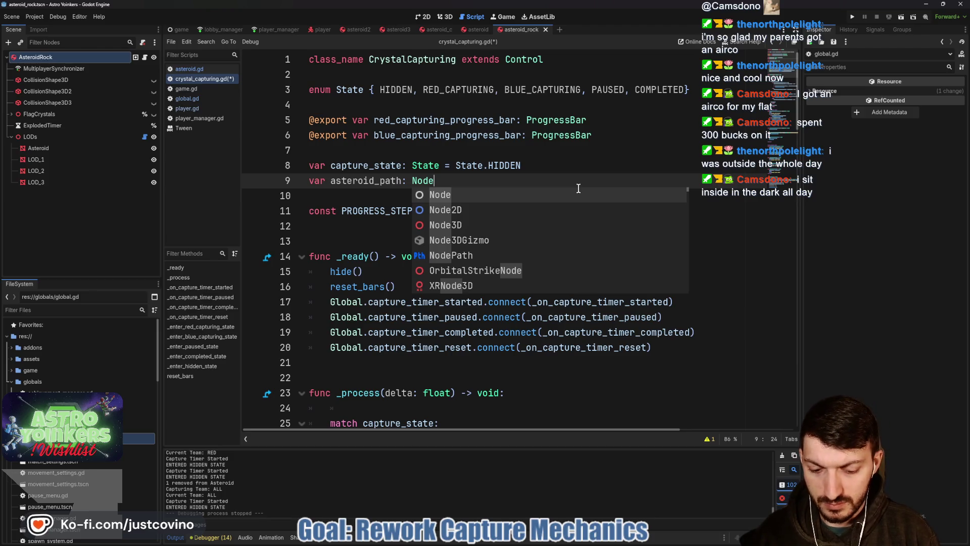
pyautogui.write('P')
pyautogui.press('BackSpace')
pyautogui.press('BackSpace')
pyautogui.press('BackSpace')
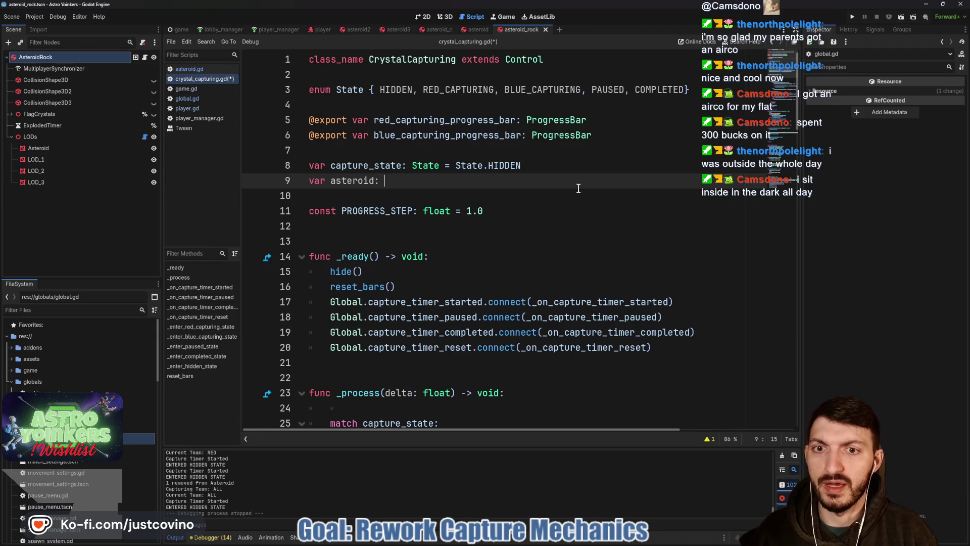
pyautogui.write('Asteroi')
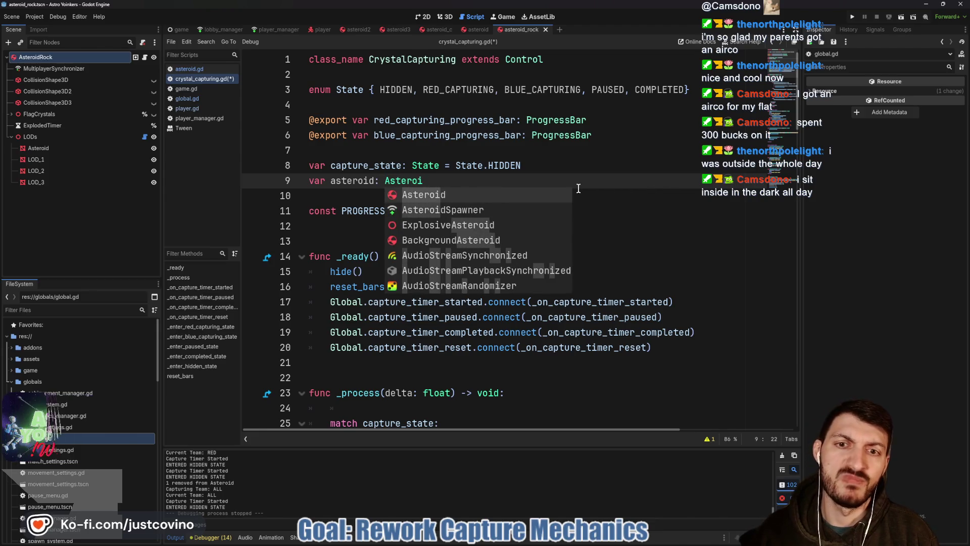
pyautogui.press('BackSpace')
pyautogui.press('BackSpace')
pyautogui.press('BackSpace')
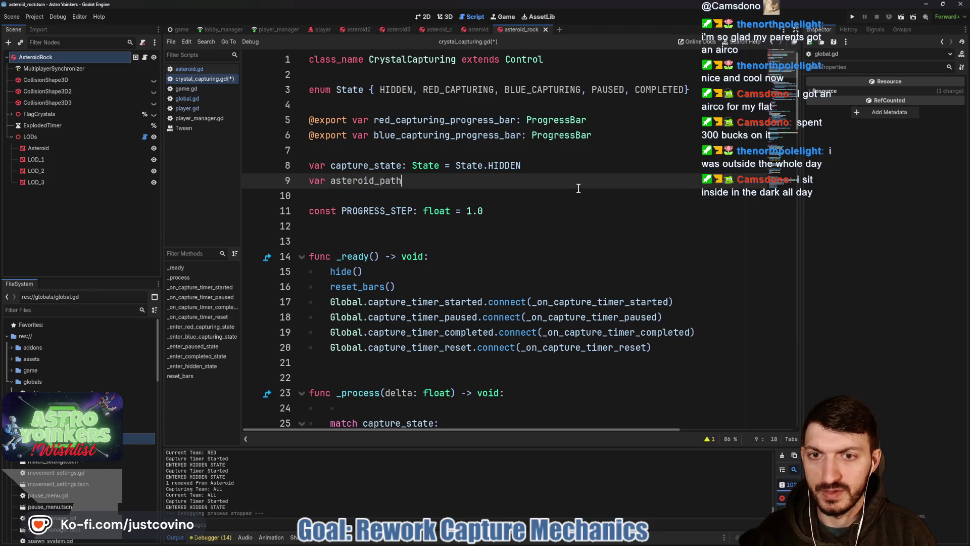
pyautogui.write(': NodePat')
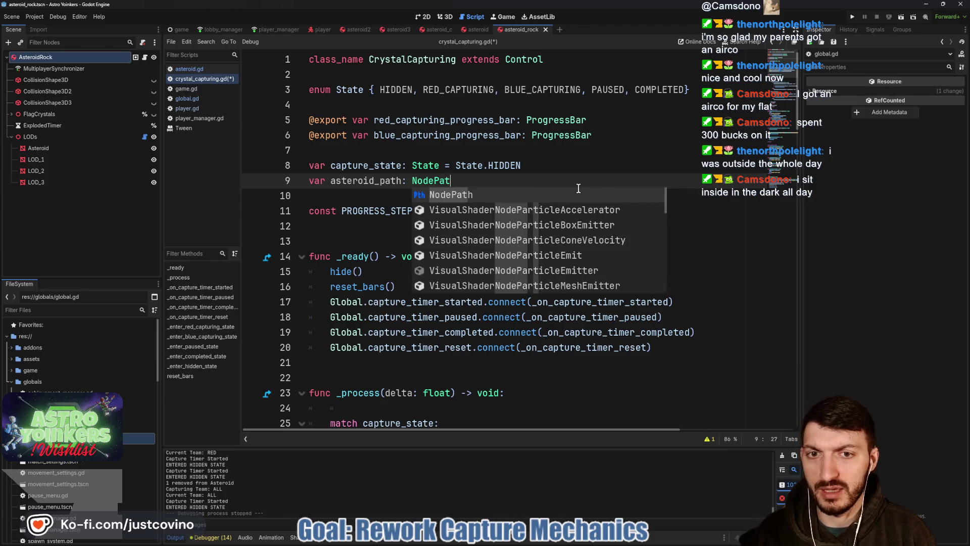
pyautogui.write('h')
pyautogui.hotkey('ctrl', 's')
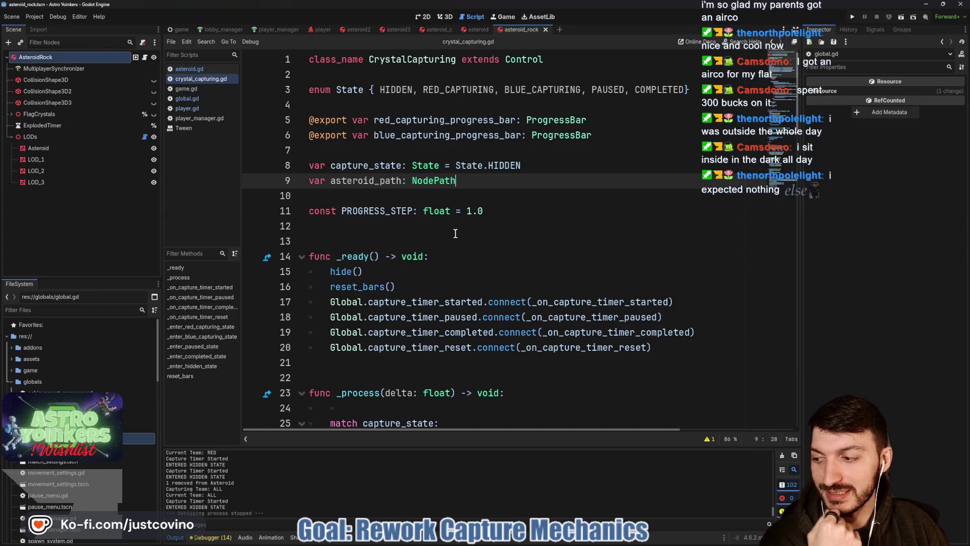
# Select the asteroid_path variable name and scroll down to the capture timer handlers
pyautogui.scroll(-2, 455, 233)
pyautogui.doubleClick(373, 90)
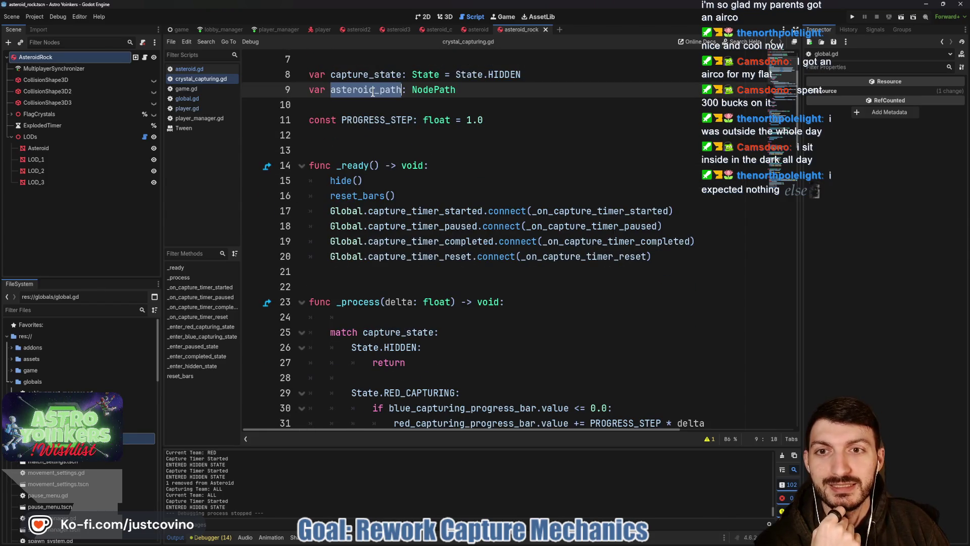
pyautogui.scroll(-8, 480, 196)
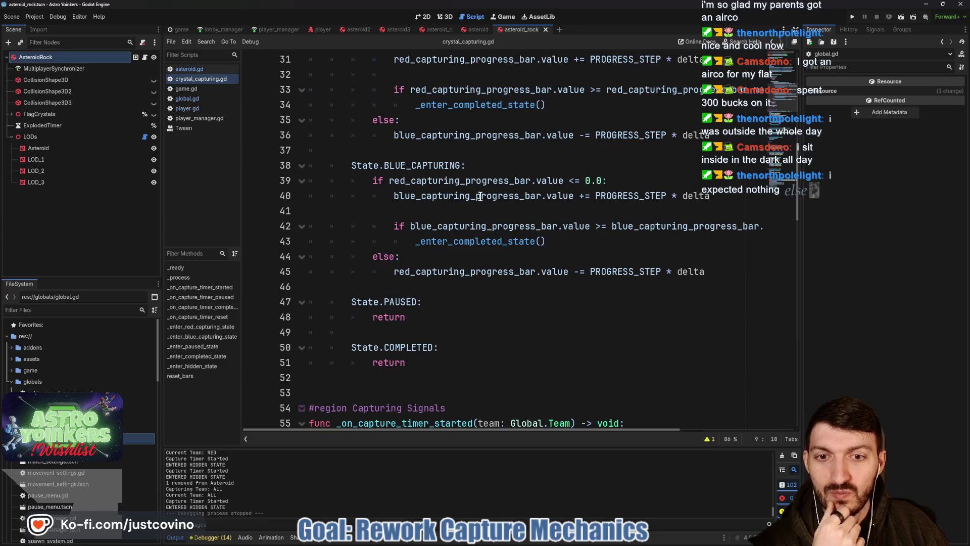
pyautogui.scroll(-7, 480, 196)
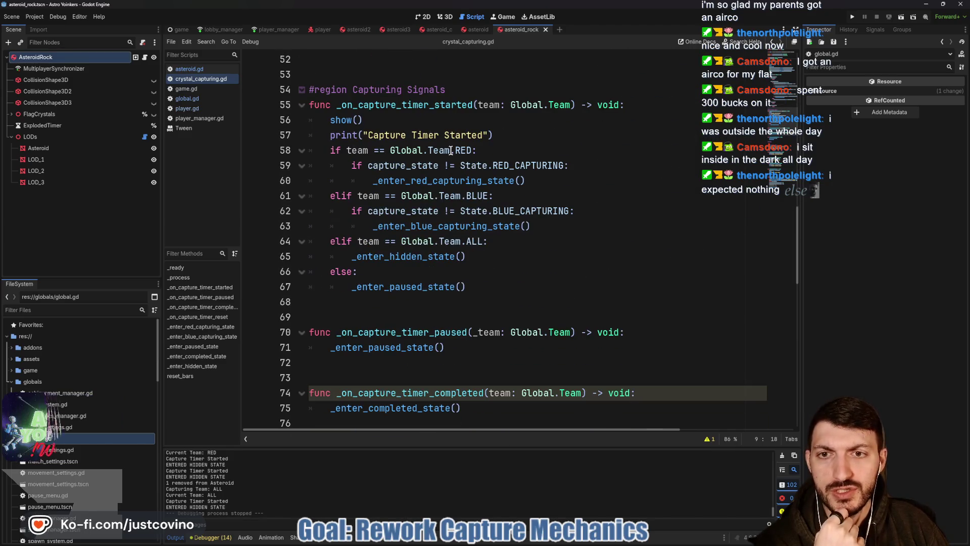
# Add a path: NodePath parameter to _on_capture_timer_started, assign asteroid_path = path after show(), and save
pyautogui.click(570, 105)
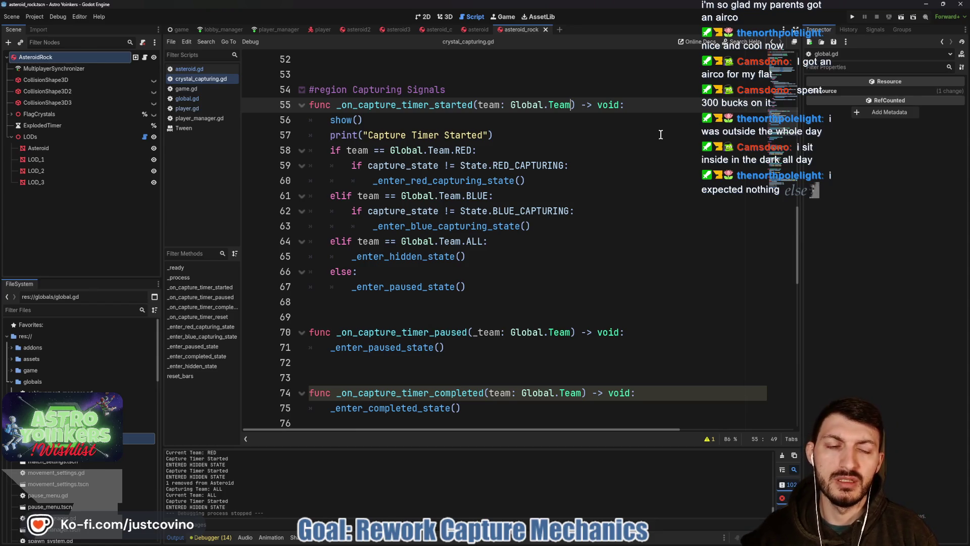
pyautogui.write(', path: ')
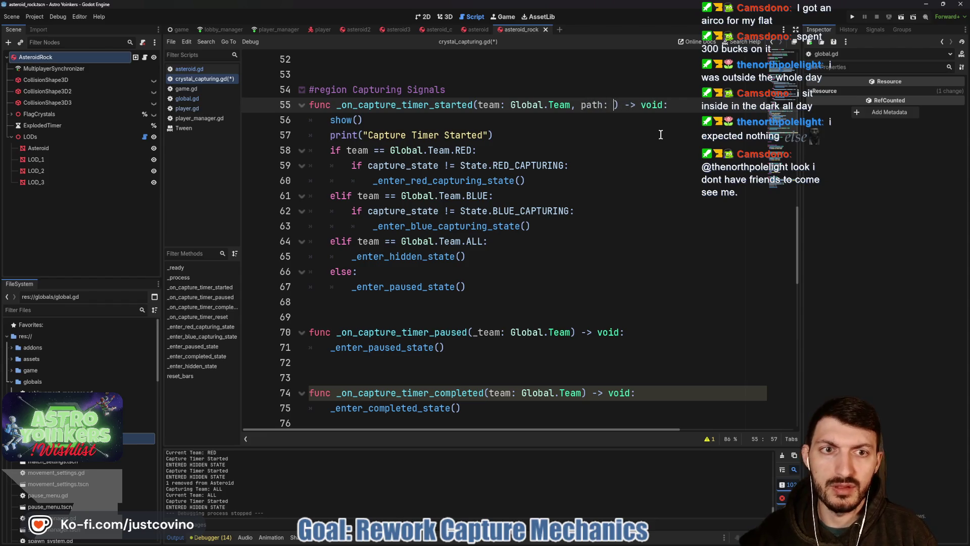
pyautogui.write('NodePath')
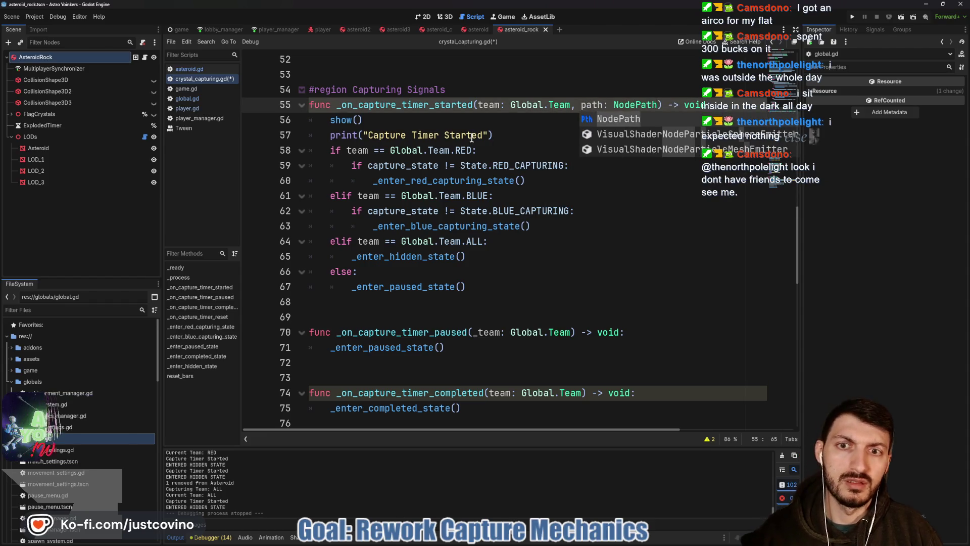
pyautogui.click(444, 123)
pyautogui.press('Return')
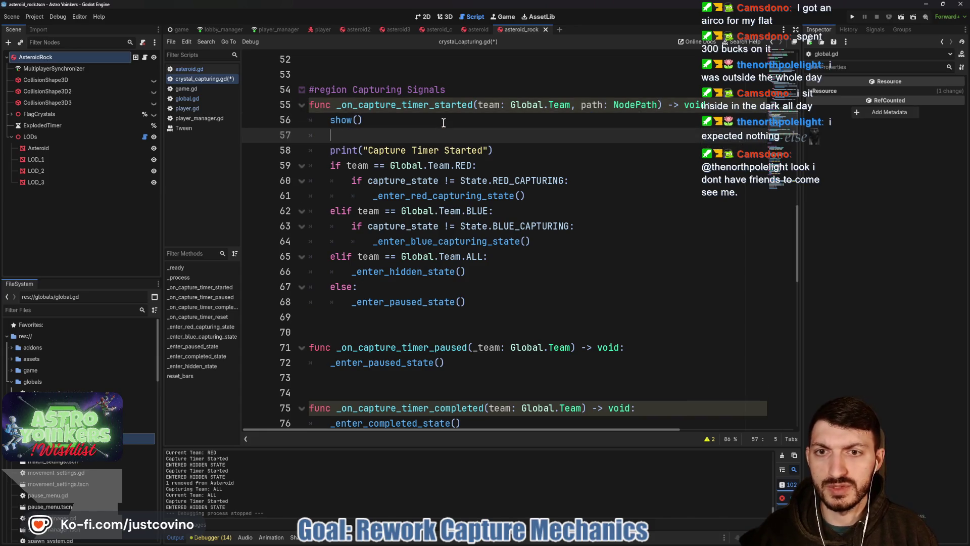
pyautogui.write('asteroid_path ')
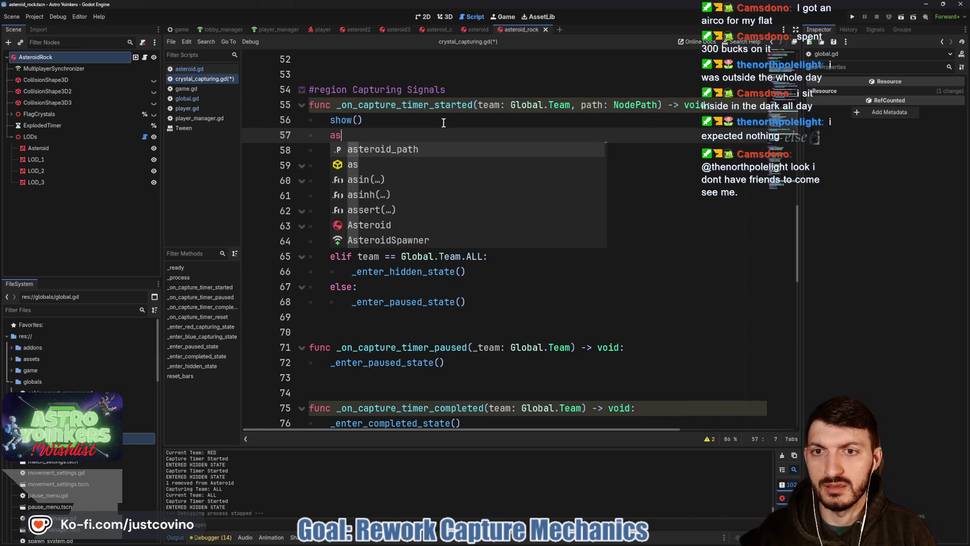
pyautogui.write('= path')
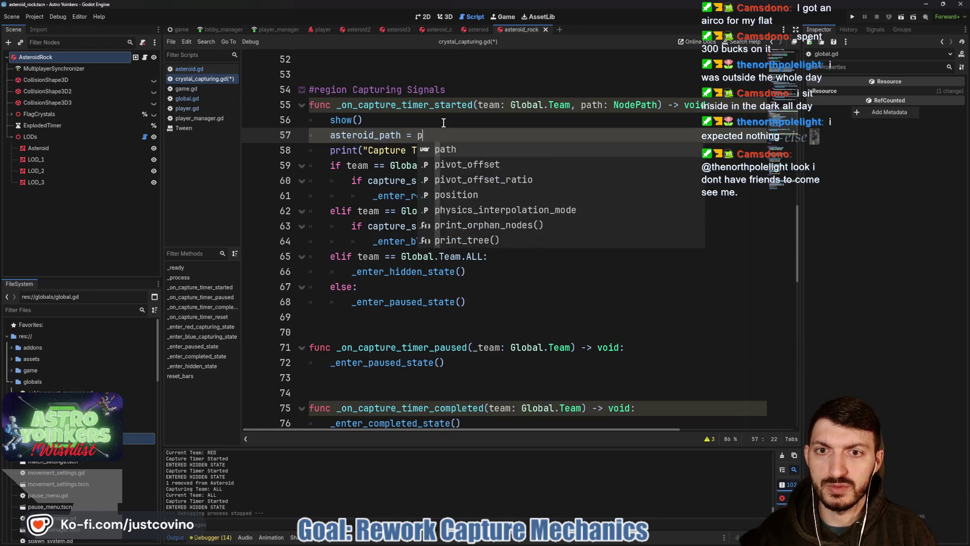
pyautogui.hotkey('ctrl', 's')
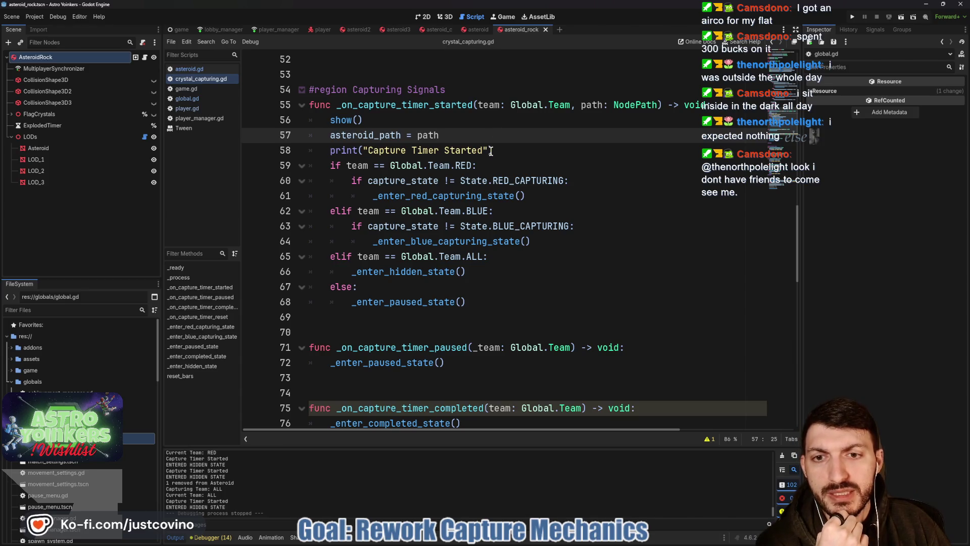
# Select the _on_capture_timer_completed function name, then scroll back up toward _ready
pyautogui.scroll(-2, 491, 150)
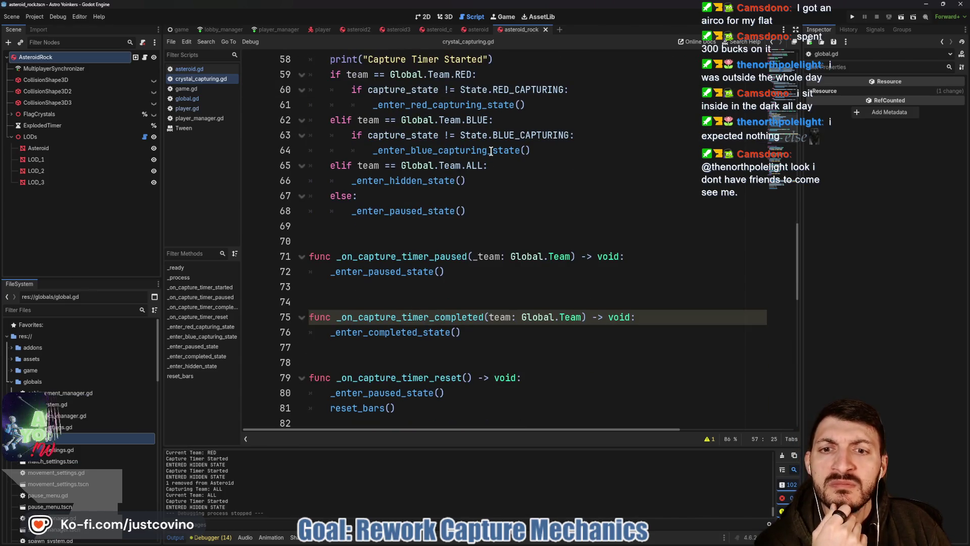
pyautogui.scroll(-1, 490, 150)
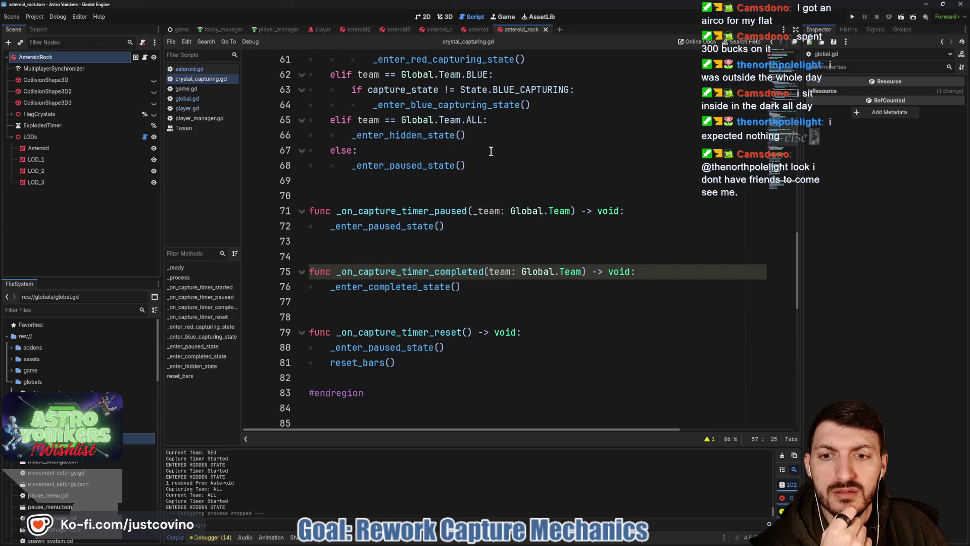
pyautogui.click(453, 283)
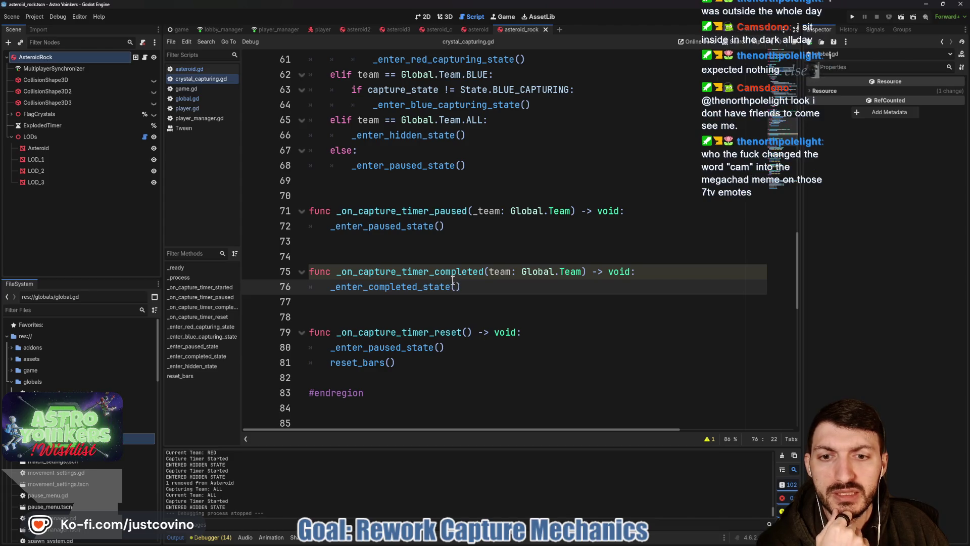
pyautogui.click(440, 272)
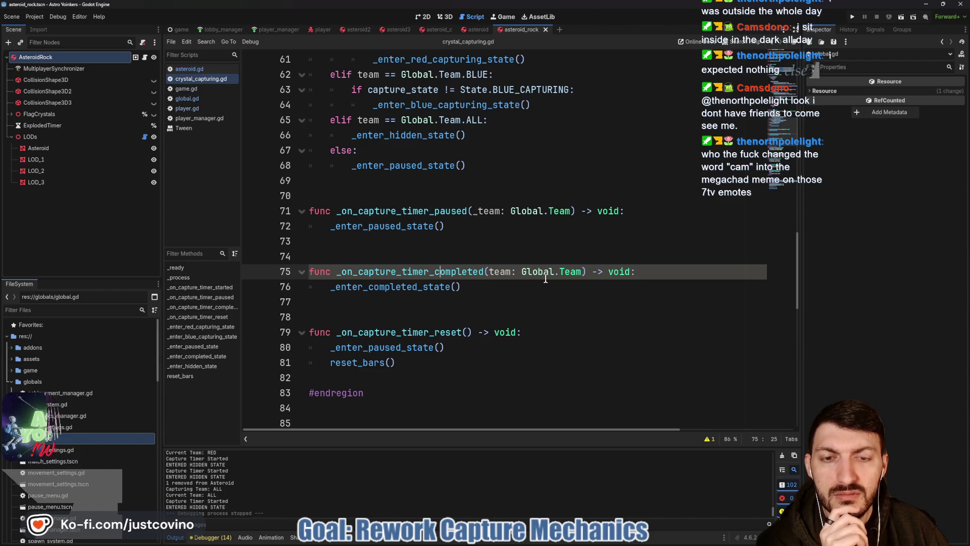
pyautogui.doubleClick(405, 272)
pyautogui.scroll(6, 441, 265)
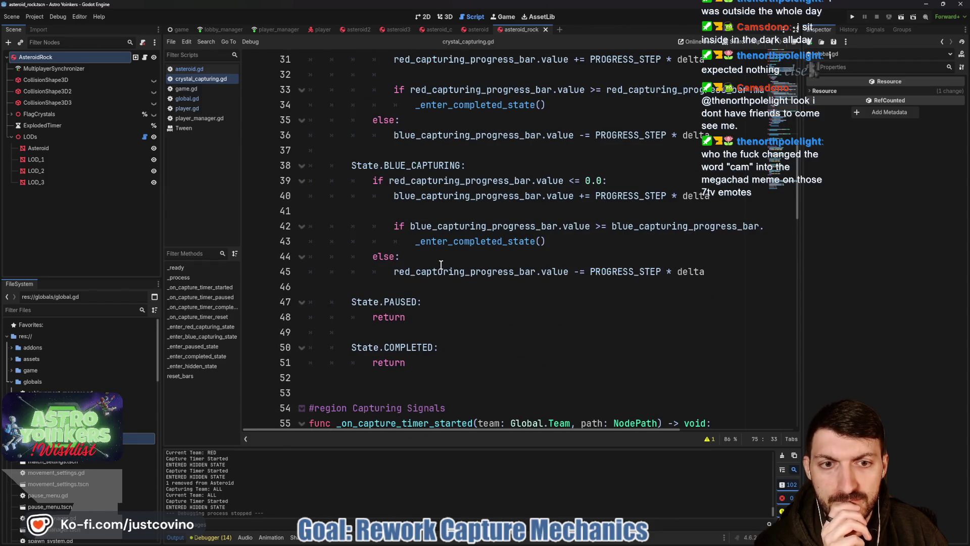
pyautogui.scroll(7, 441, 265)
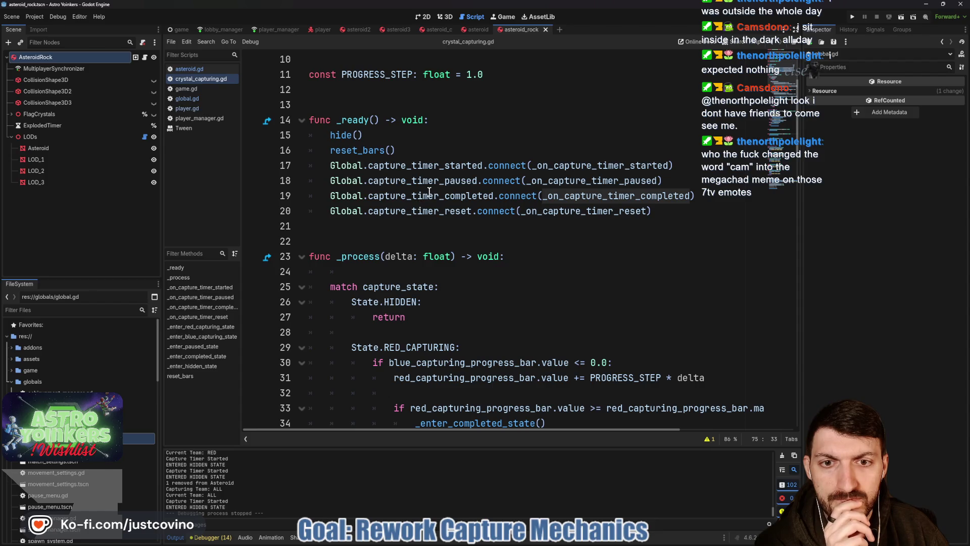
# Search the project for capture_timer_completed (4 matches in 2 files), then return to line 19
pyautogui.doubleClick(427, 195)
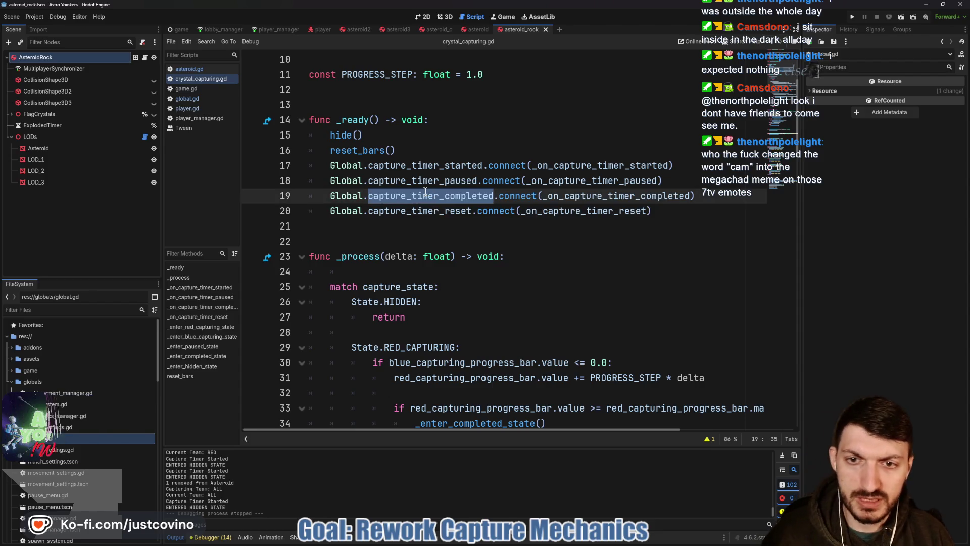
pyautogui.hotkey('ctrl', 'shift', 'f')
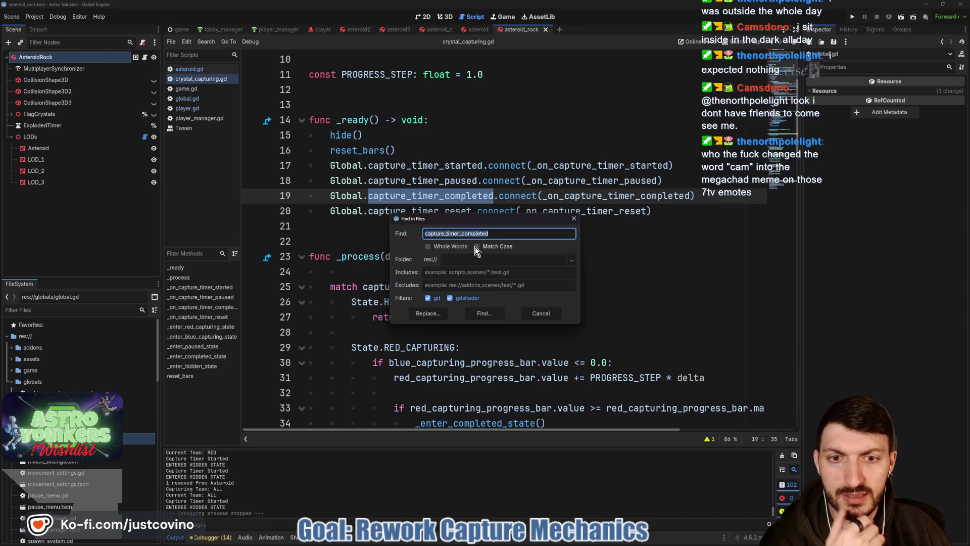
pyautogui.click(484, 313)
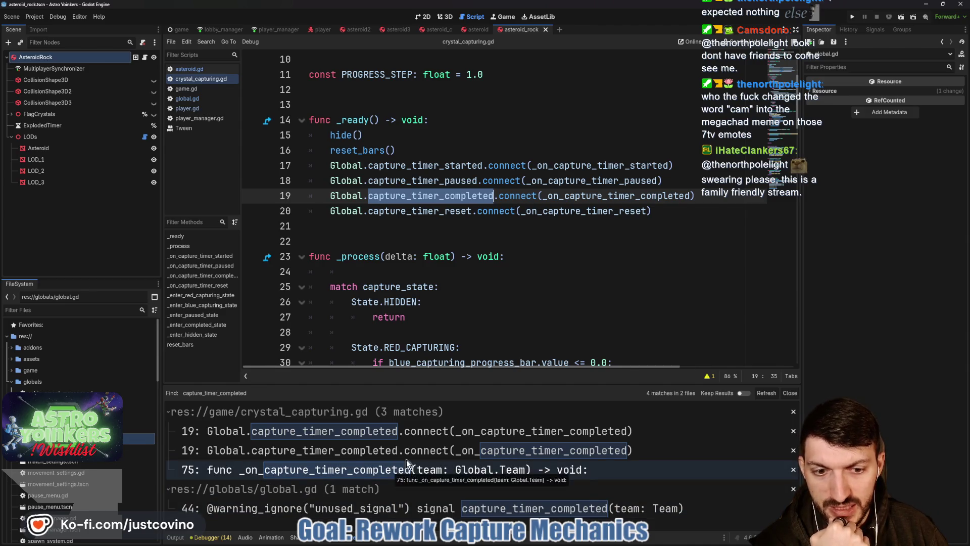
pyautogui.click(789, 394)
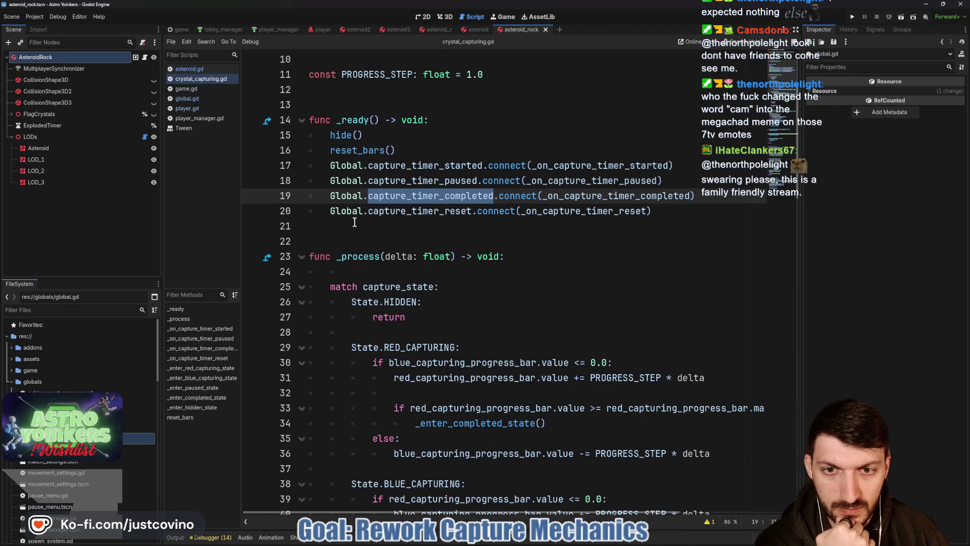
pyautogui.click(331, 196)
# Comment out line 19's signal connection with '#', then jump to the _enter_completed_state definition
pyautogui.write('#')
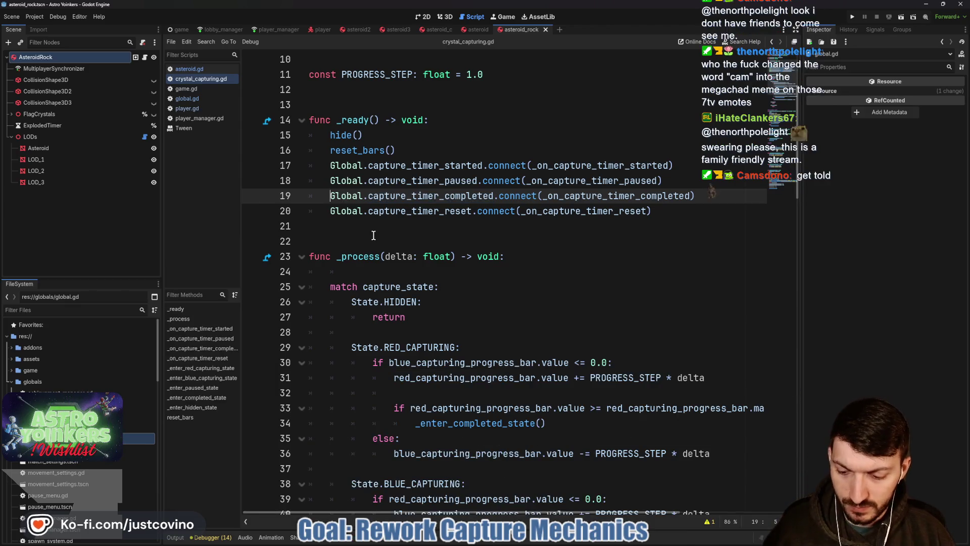
pyautogui.click(373, 236)
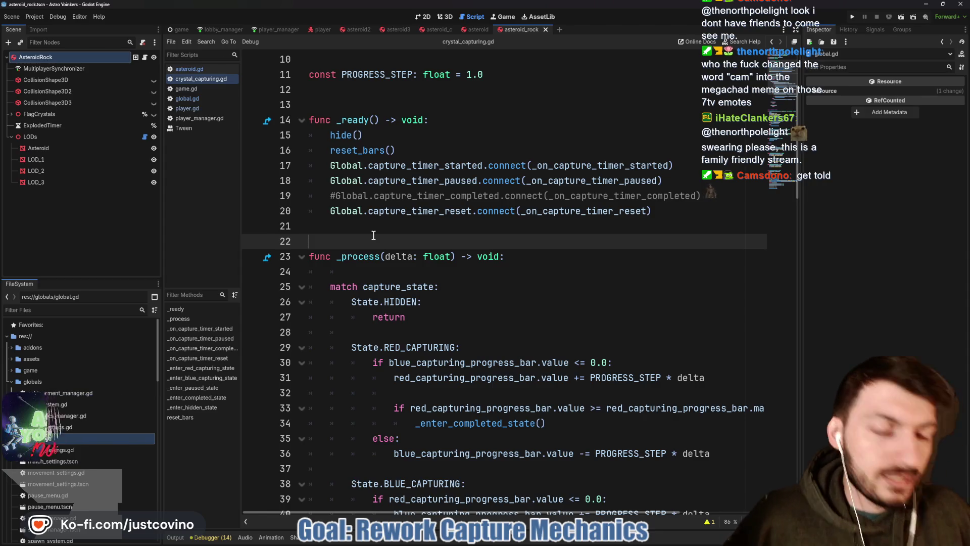
pyautogui.scroll(-8, 401, 246)
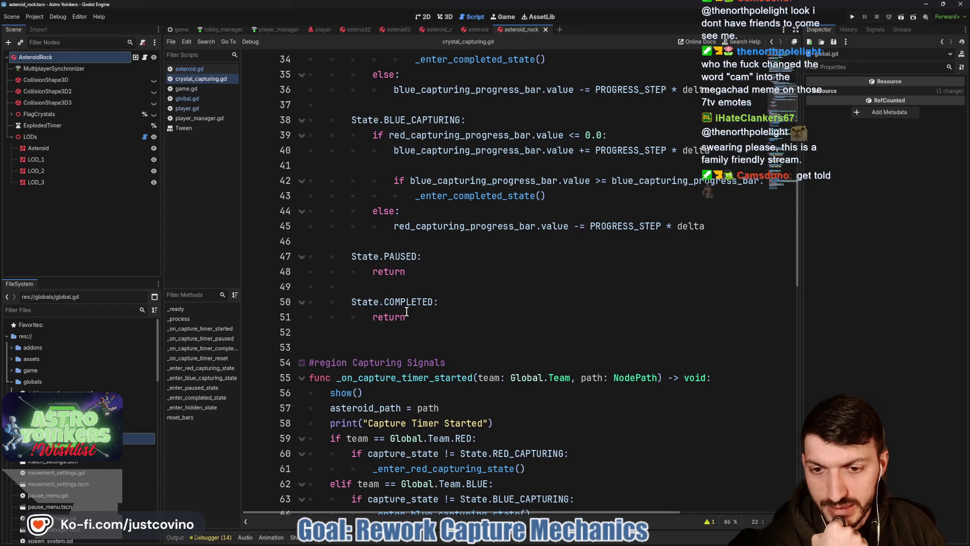
pyautogui.scroll(-4, 406, 312)
pyautogui.scroll(-5, 405, 309)
pyautogui.moveTo(405, 309)
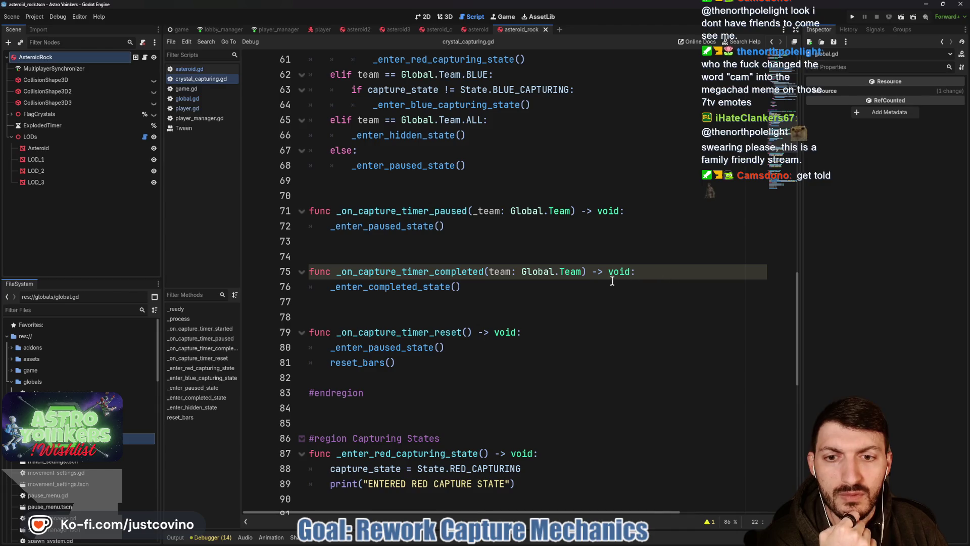
pyautogui.doubleClick(410, 287)
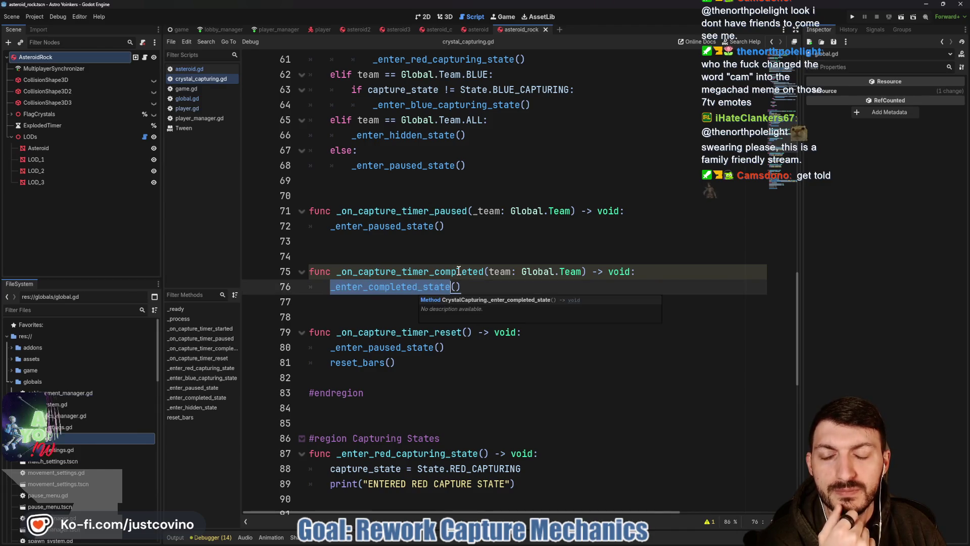
pyautogui.scroll(10, 459, 268)
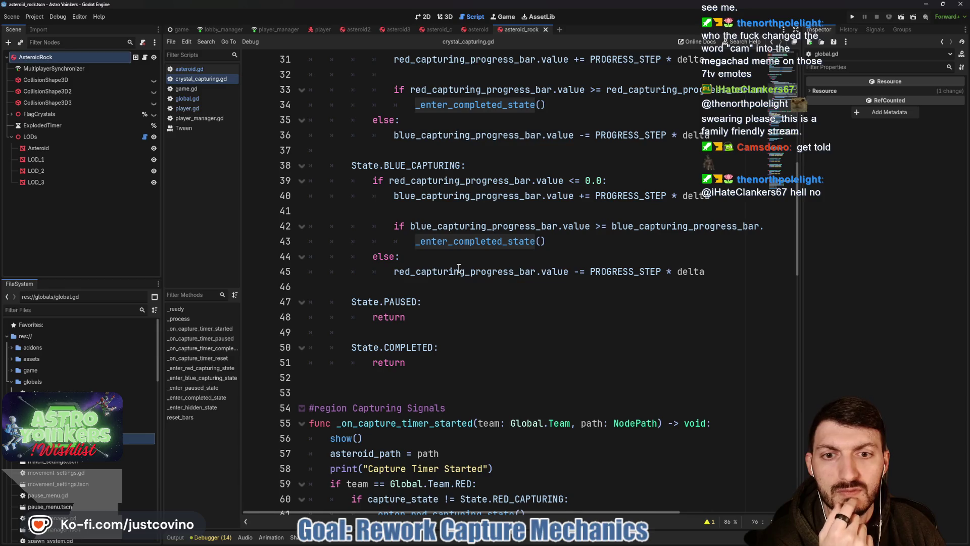
pyautogui.keyDown('ctrl'); pyautogui.click(472, 241); pyautogui.keyUp('ctrl')
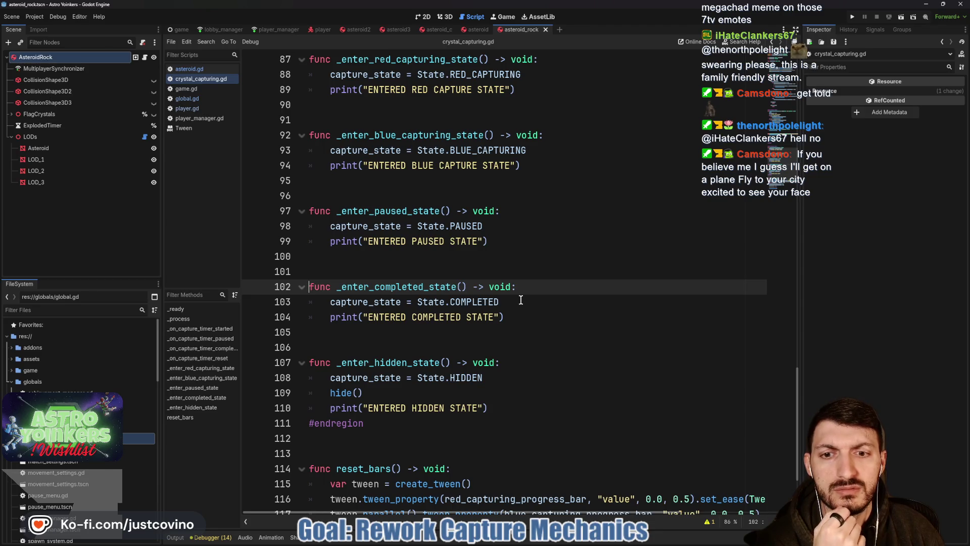
# Insert Global.capture_timer_completed.emit() on a new line 104 in _enter_completed_state
pyautogui.click(520, 300)
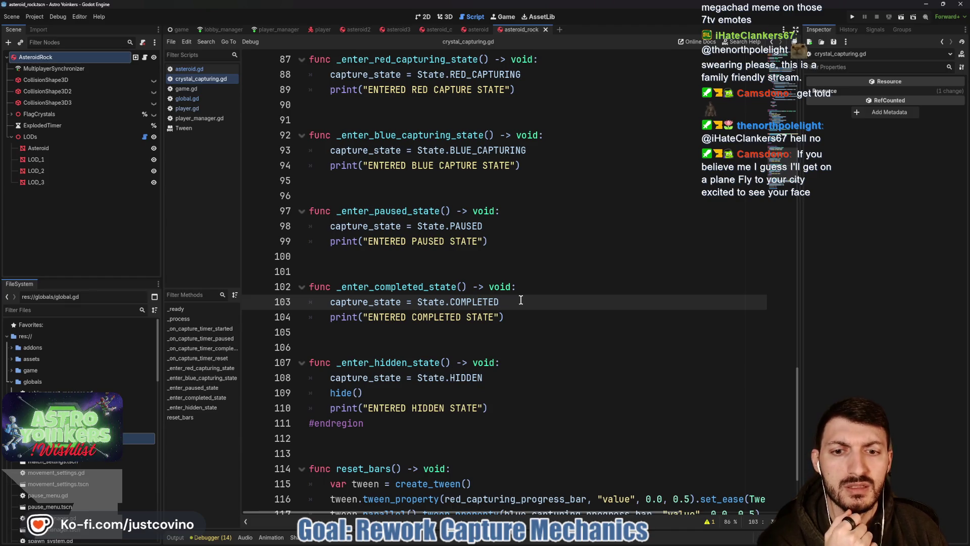
pyautogui.press('Return')
pyautogui.write('Global')
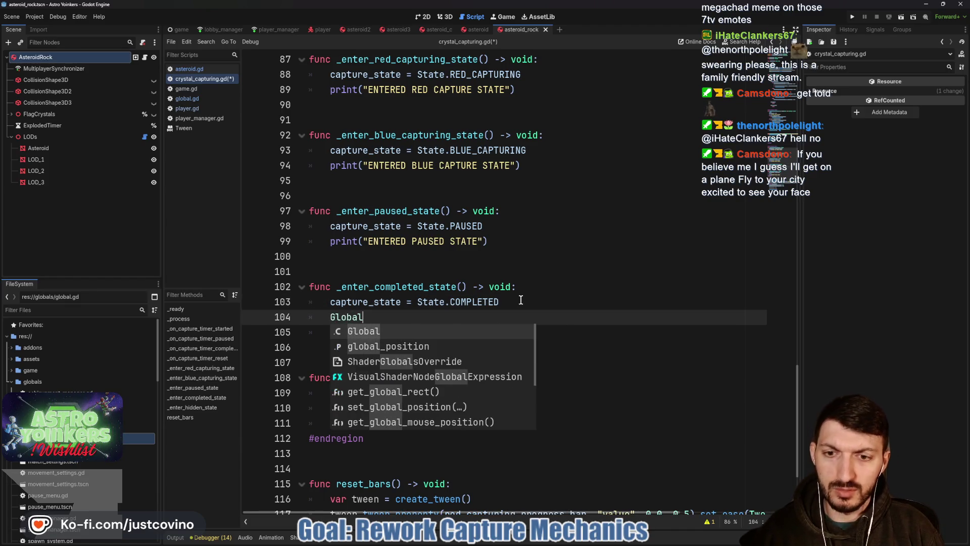
pyautogui.write('.')
pyautogui.press('Return')
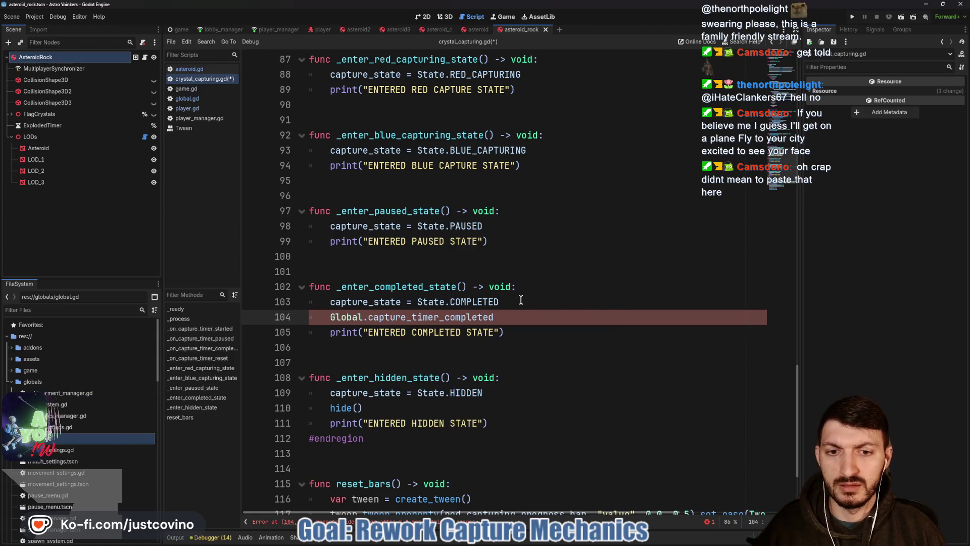
pyautogui.write('.emit')
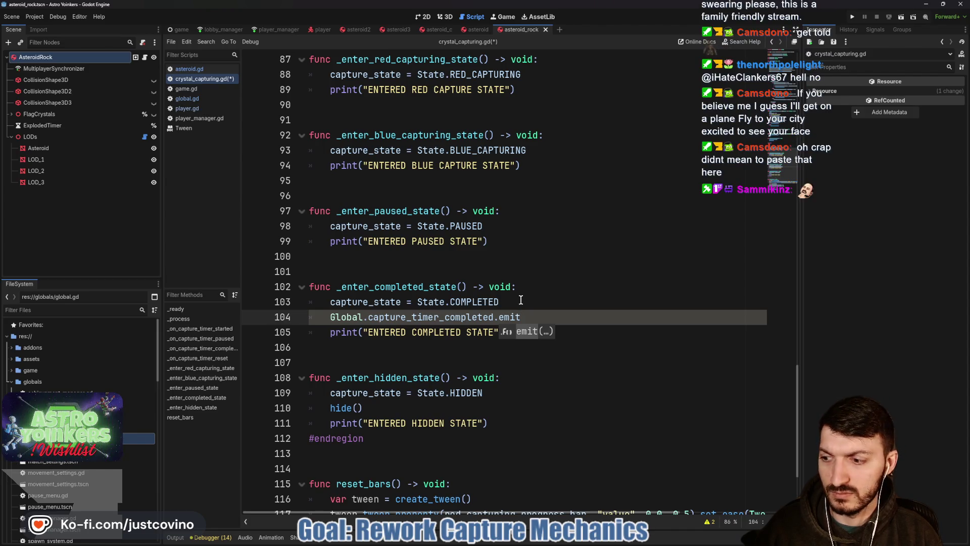
pyautogui.write('(')
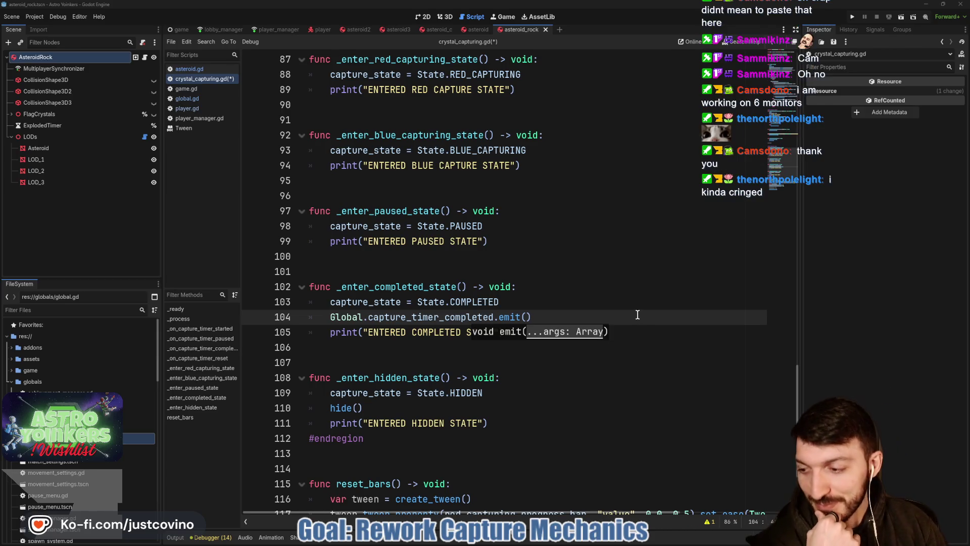
pyautogui.click(578, 285)
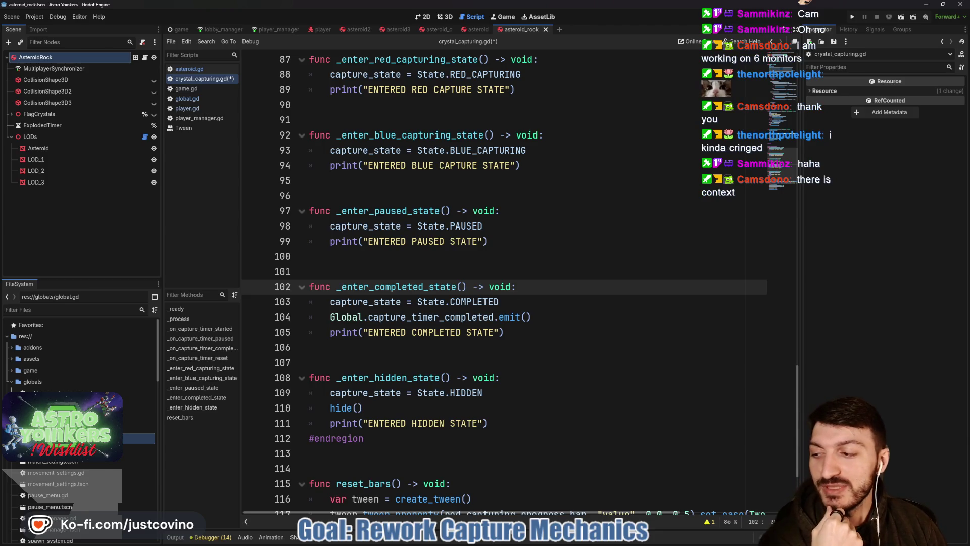
# Save crystal_capturing.gd with the new emit line in place
pyautogui.click(541, 318)
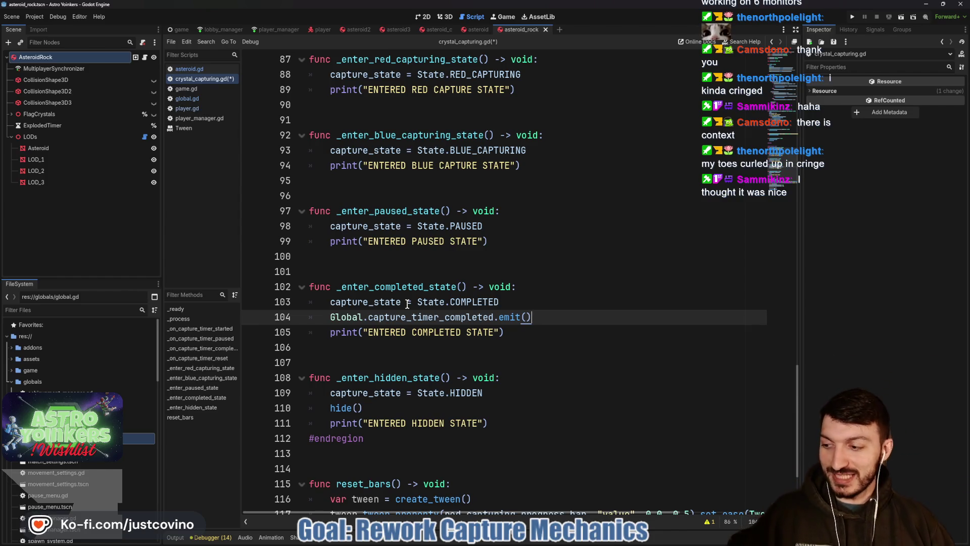
pyautogui.click(429, 255)
pyautogui.hotkey('ctrl', 's')
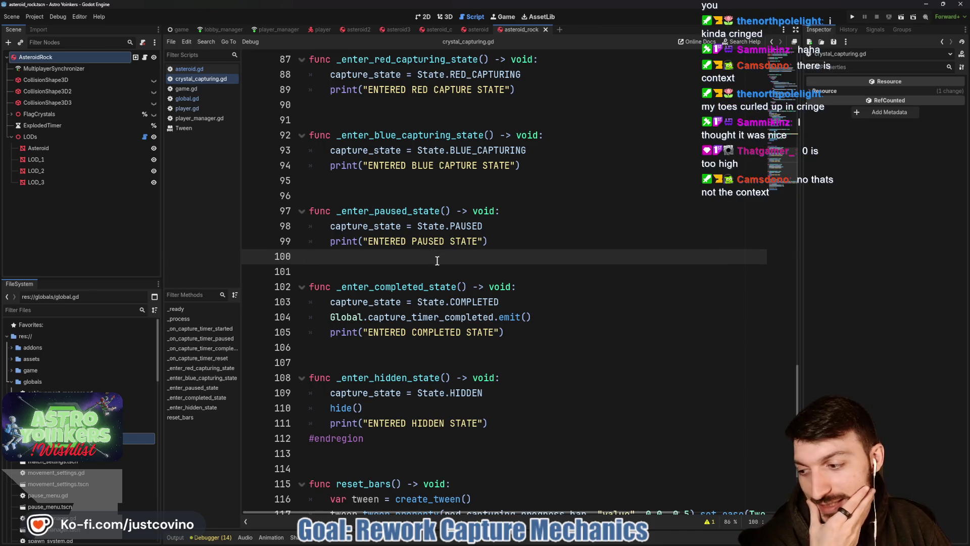
# Delete the _on_capture_timer_completed function from crystal_capturing.gd
pyautogui.scroll(-1, 432, 274)
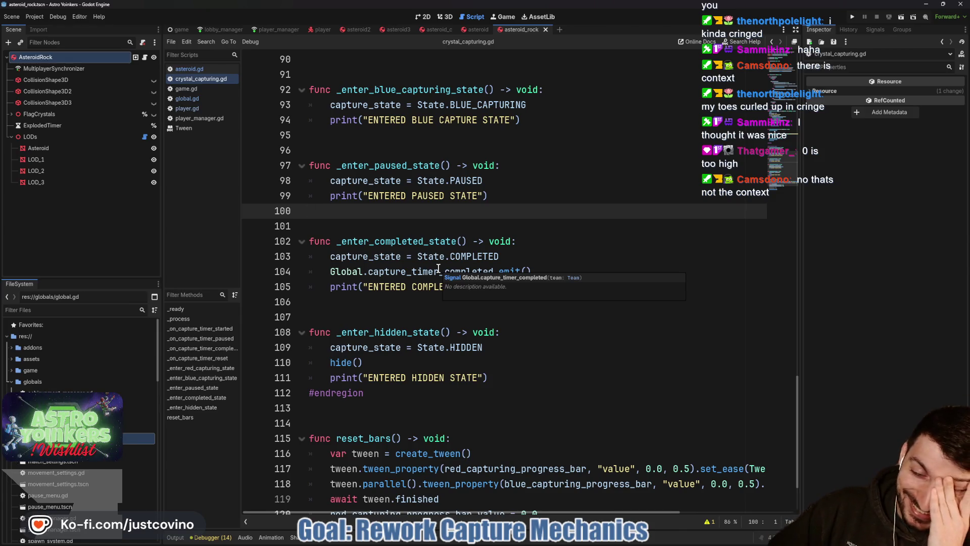
pyautogui.click(372, 317)
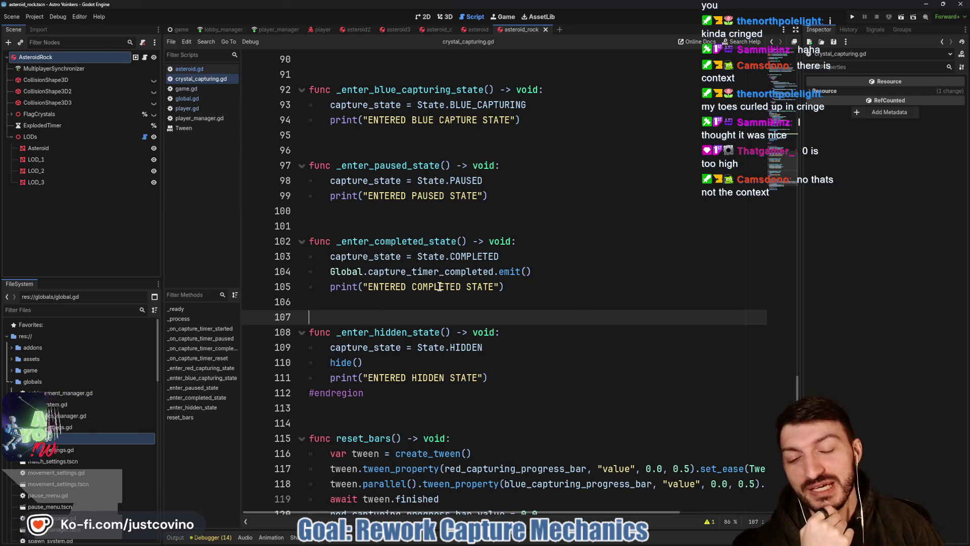
pyautogui.scroll(-2, 494, 311)
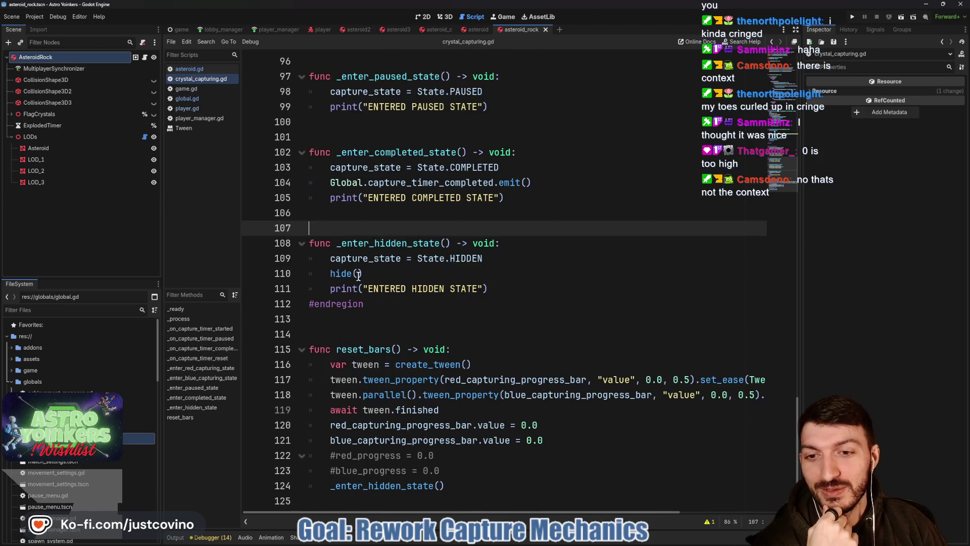
pyautogui.doubleClick(363, 243)
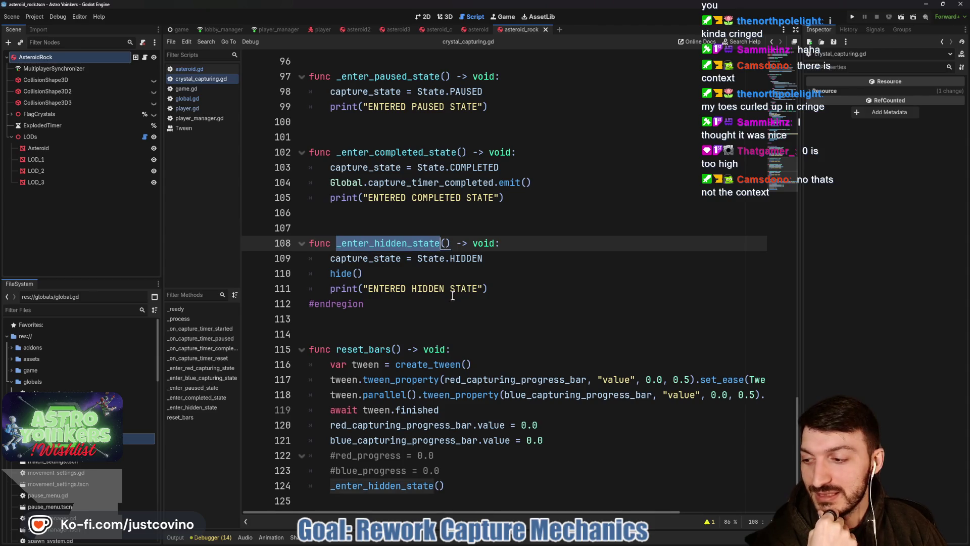
pyautogui.scroll(3, 453, 296)
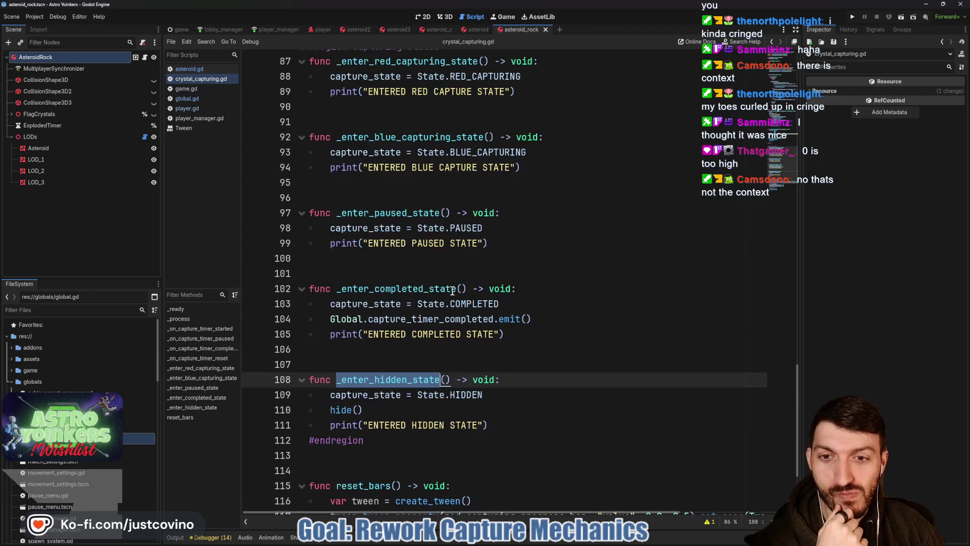
pyautogui.scroll(6, 453, 290)
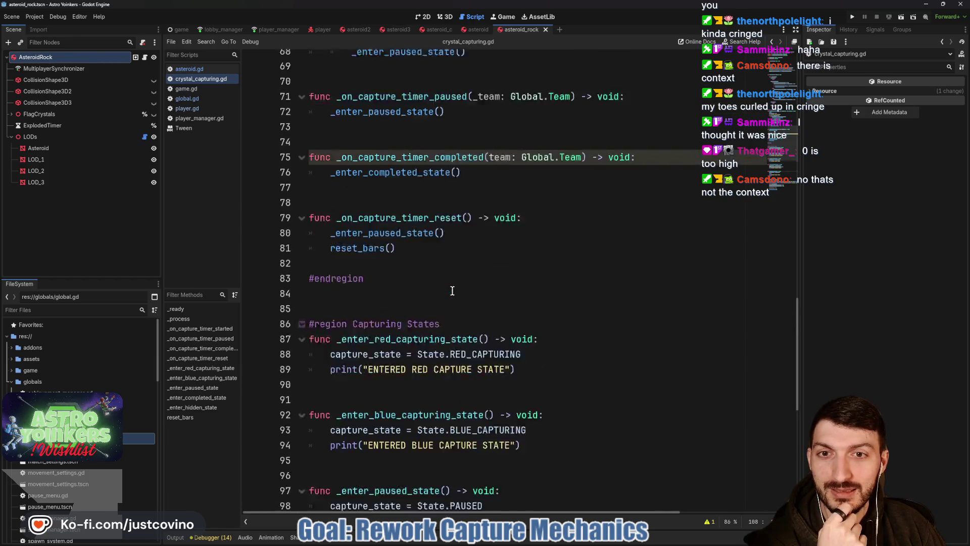
pyautogui.scroll(2, 453, 290)
pyautogui.doubleClick(420, 259)
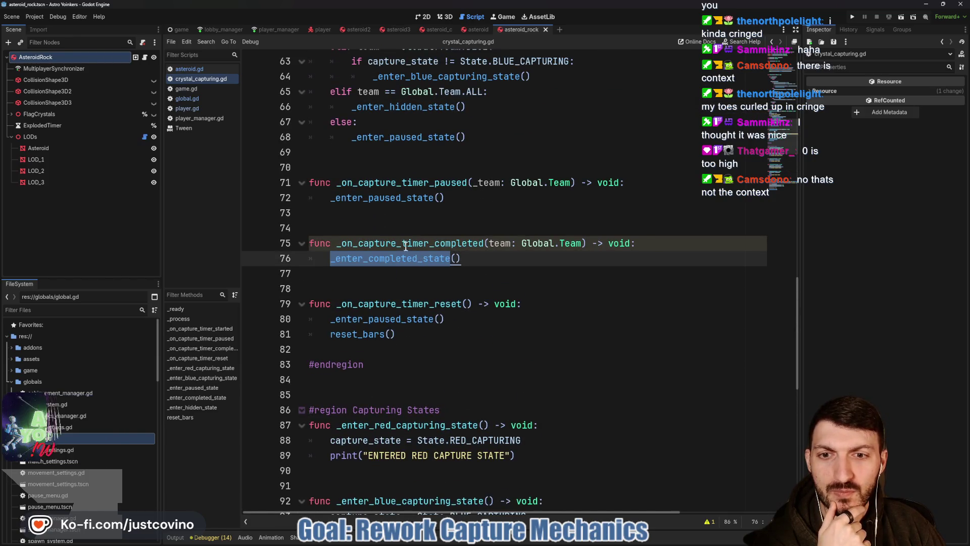
pyautogui.click(497, 261)
pyautogui.moveTo(497, 261); pyautogui.dragTo(277, 250)
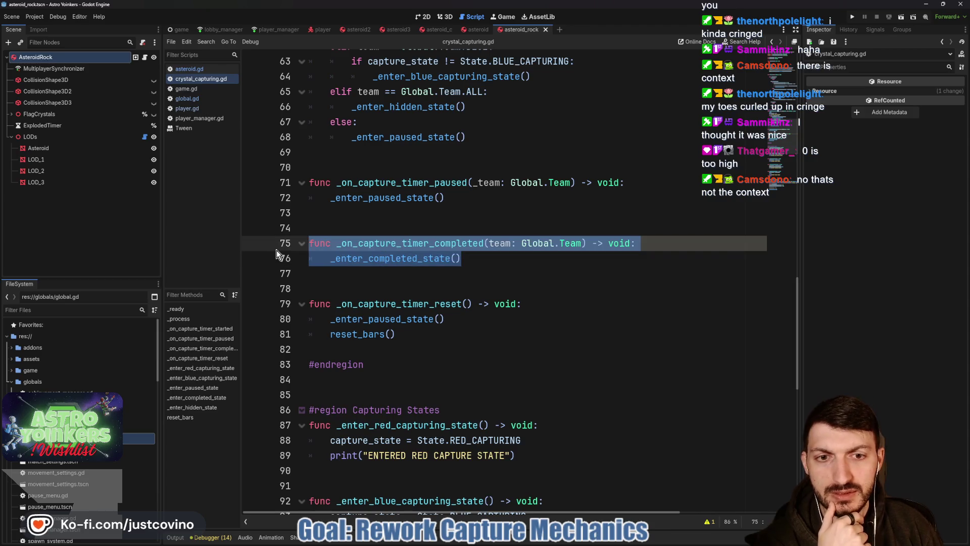
pyautogui.press('BackSpace')
pyautogui.press('BackSpace')
pyautogui.press('BackSpace')
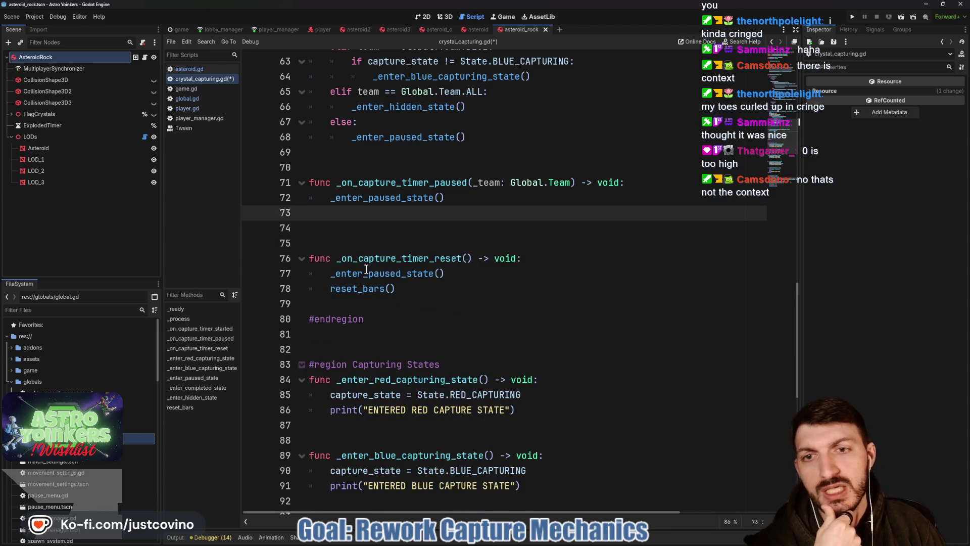
# Remove the commented-out capture_timer_completed connect line in _ready and save the script
pyautogui.scroll(10, 402, 299)
pyautogui.scroll(7, 402, 299)
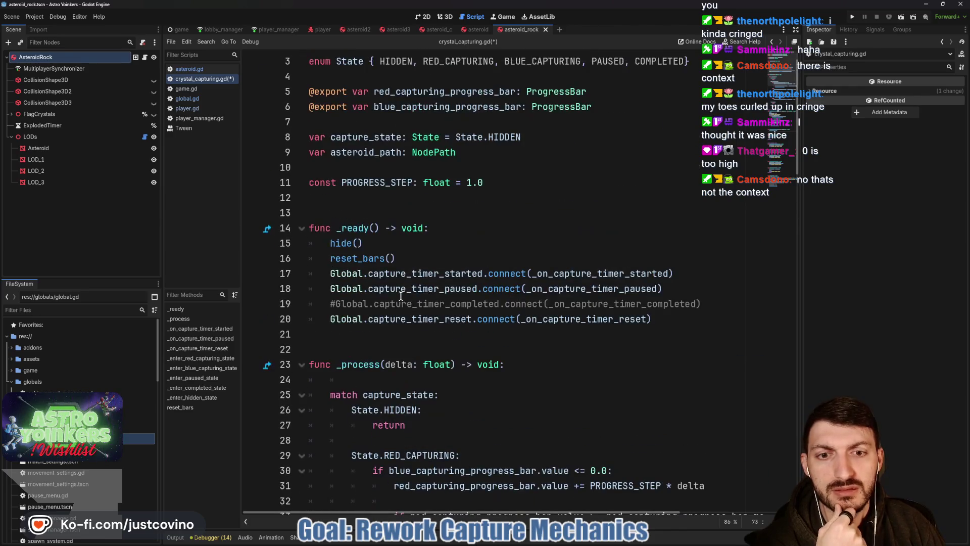
pyautogui.moveTo(730, 300); pyautogui.dragTo(247, 301)
pyautogui.press('BackSpace')
pyautogui.press('BackSpace')
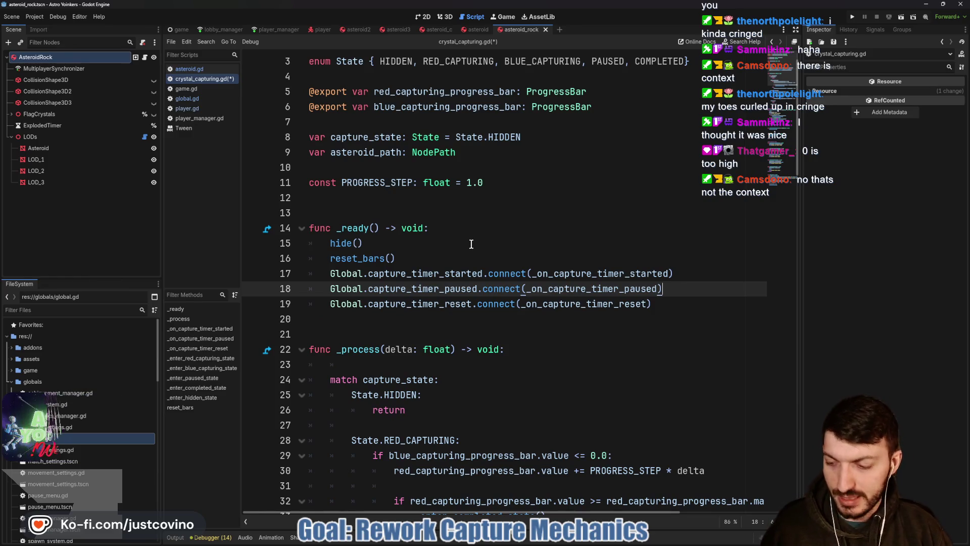
pyautogui.hotkey('ctrl', 's')
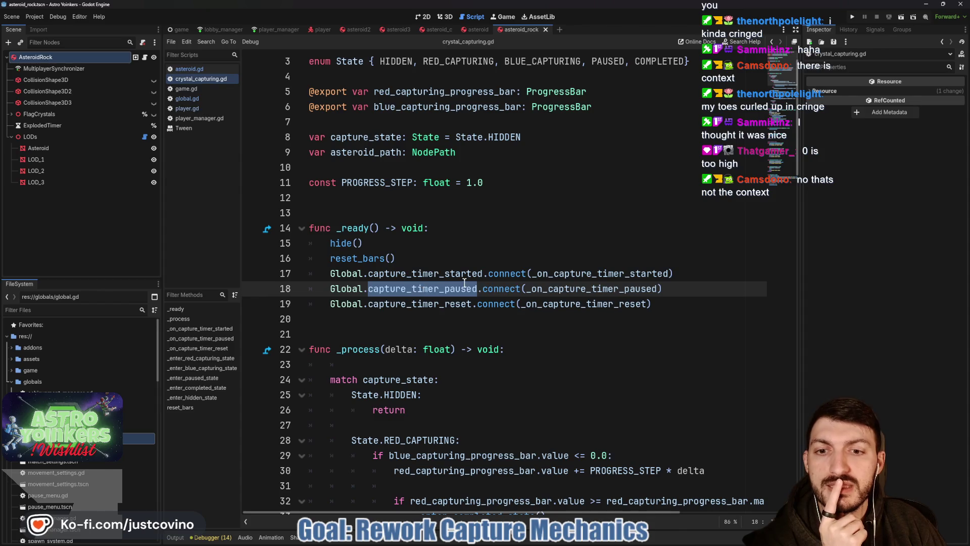
pyautogui.scroll(-3, 465, 283)
pyautogui.scroll(-3, 449, 245)
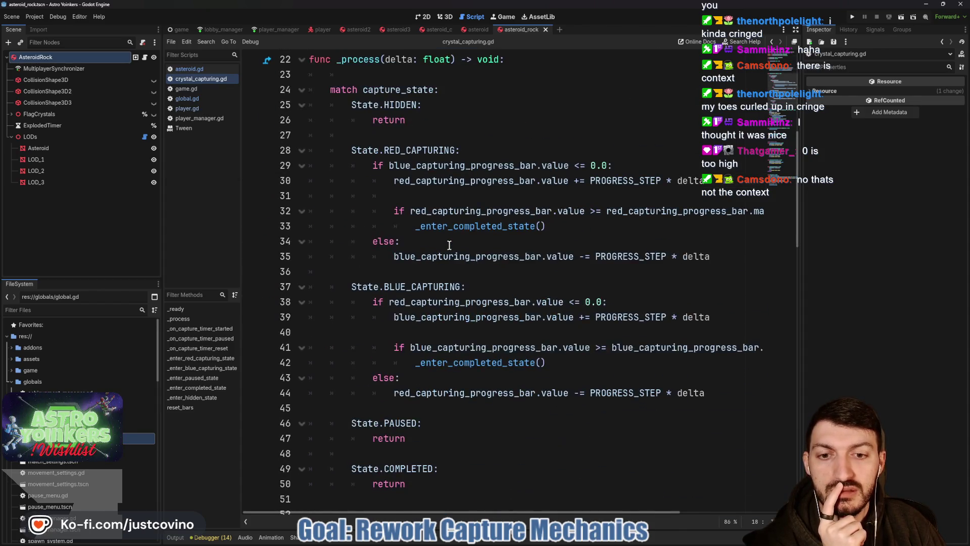
pyautogui.doubleClick(449, 363)
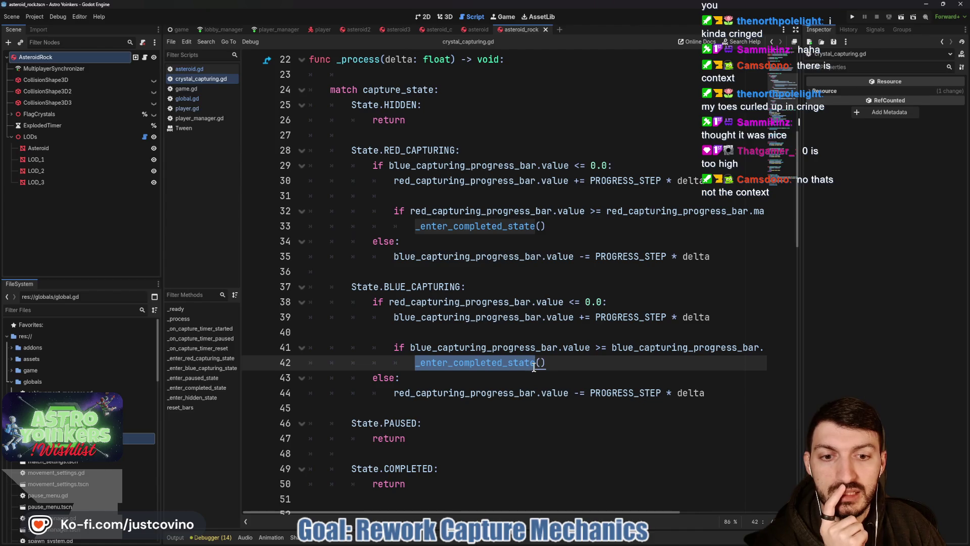
pyautogui.hscroll(3, 546, 237)
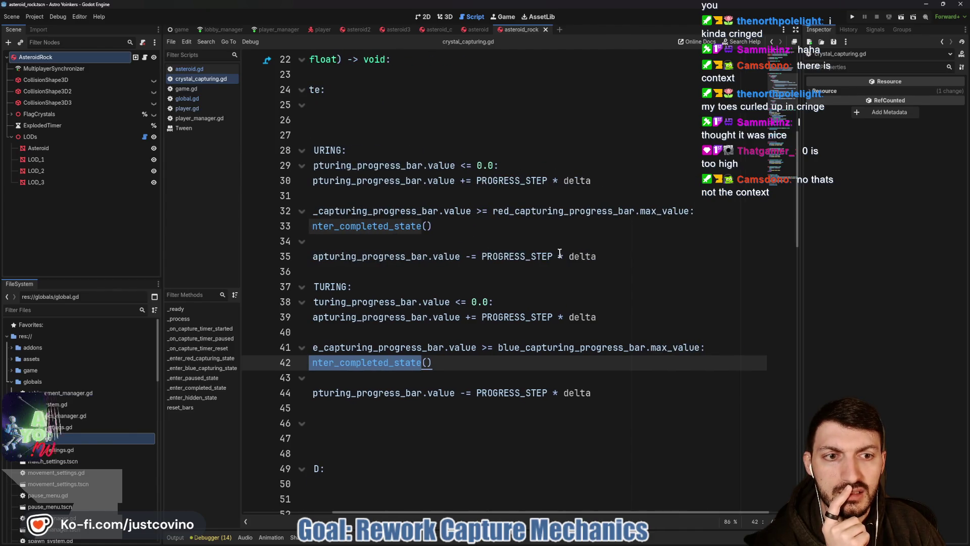
pyautogui.hscroll(-3, 556, 247)
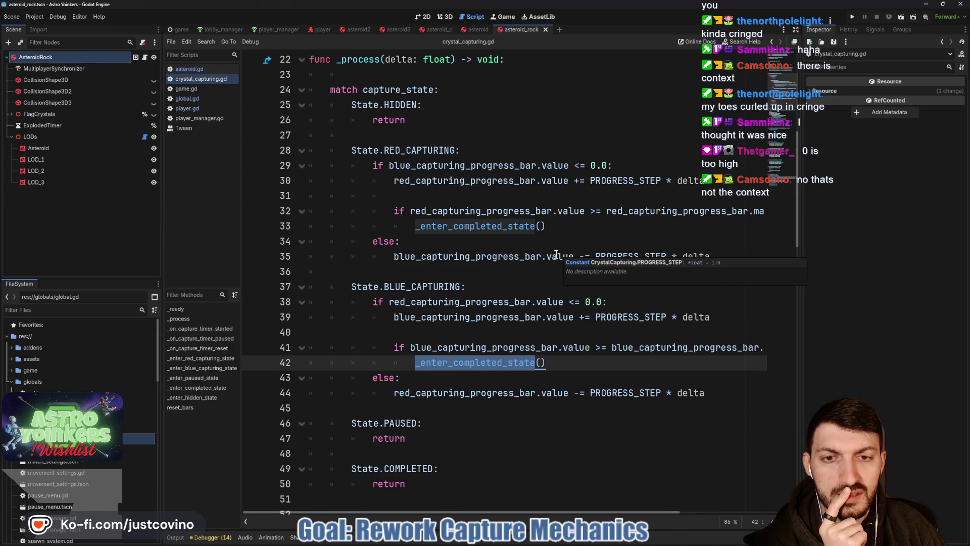
# Pass Global.Team.RED to _enter_completed_state on line 33 and Global.Team.BLUE on line 42
pyautogui.click(541, 226)
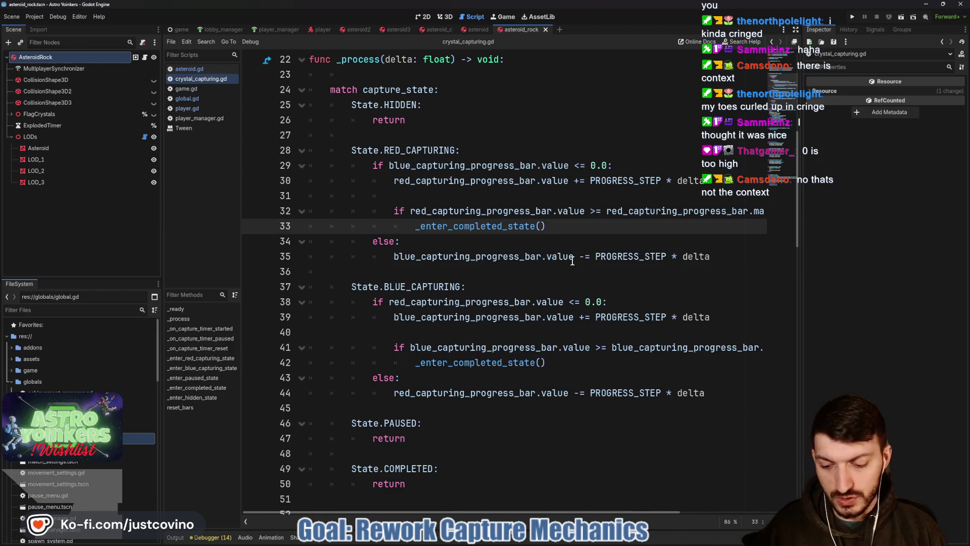
pyautogui.write('Global.')
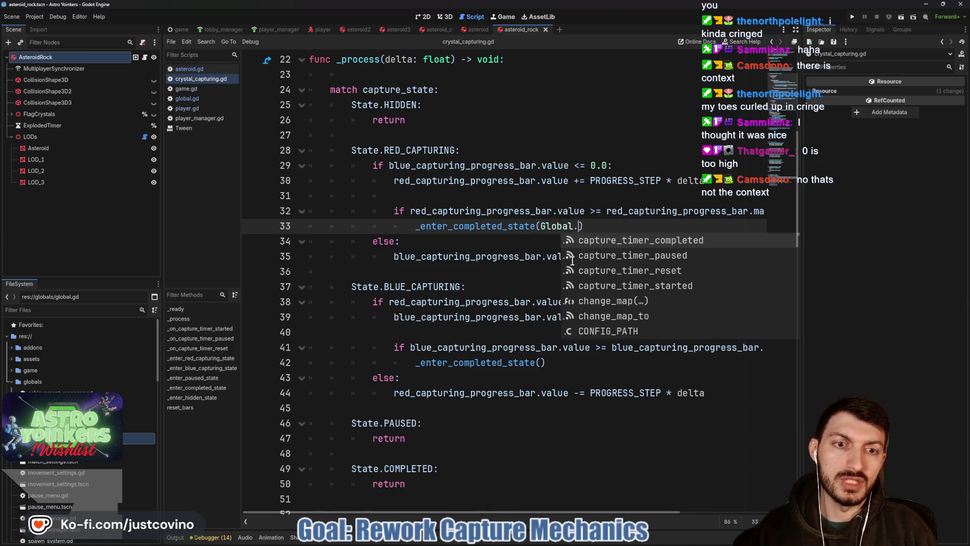
pyautogui.write('Team.RED')
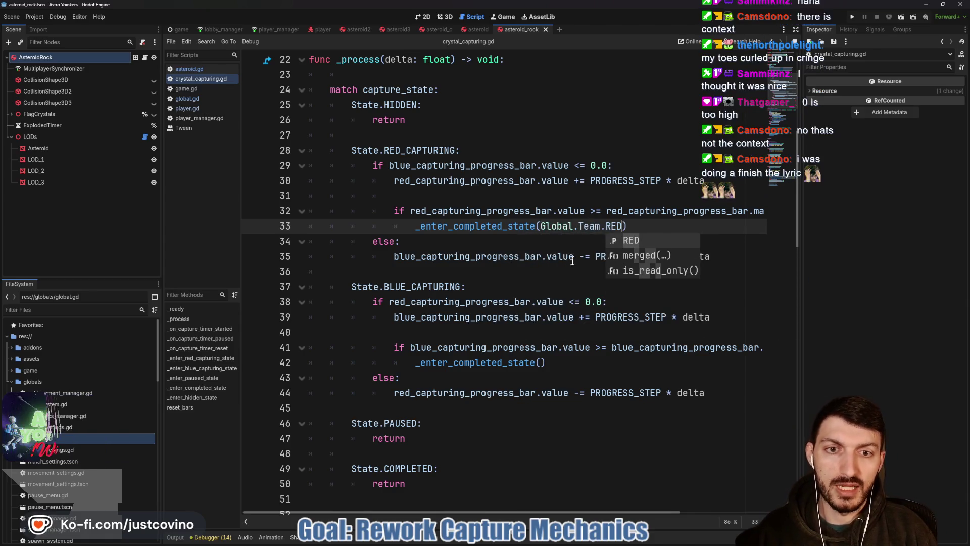
pyautogui.press('Escape')
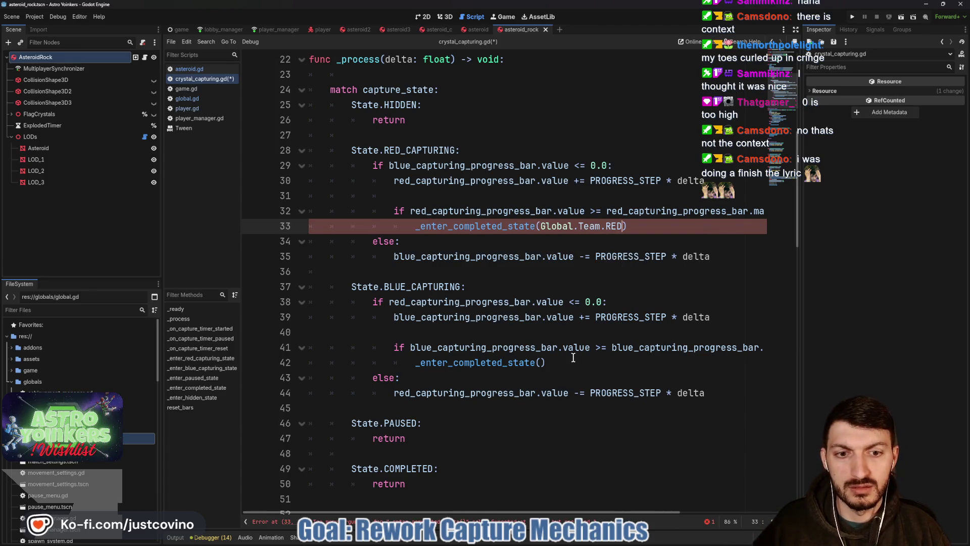
pyautogui.click(542, 363)
pyautogui.write('Global.Team')
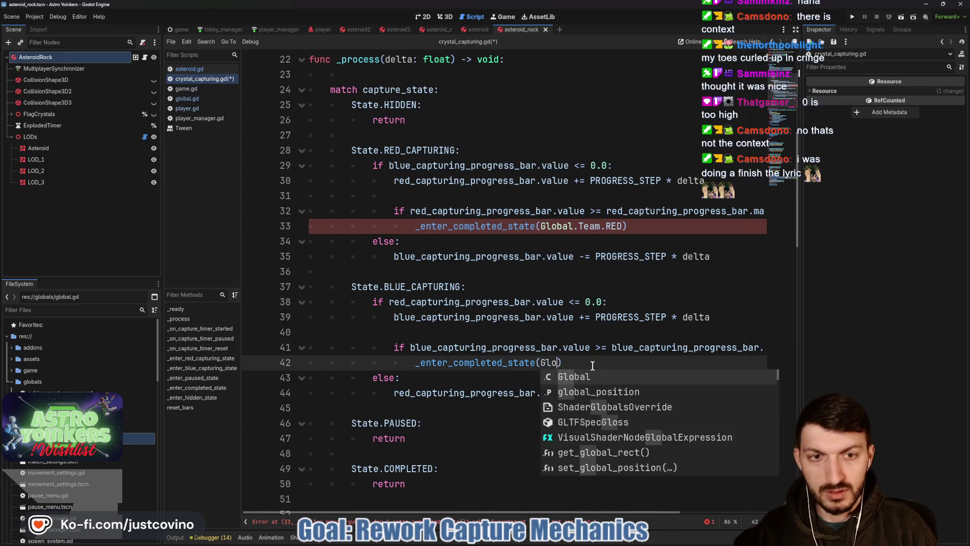
pyautogui.press('Escape')
pyautogui.write('.BLU')
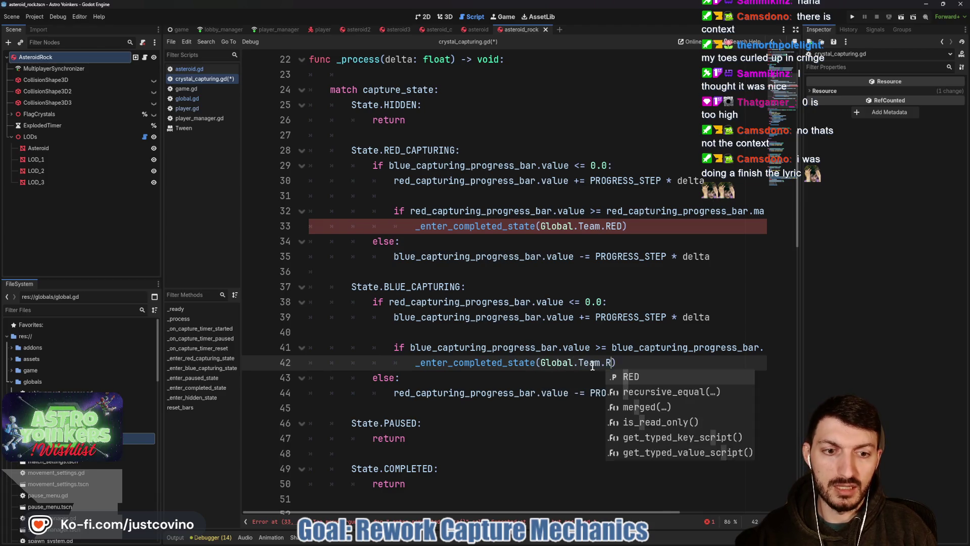
pyautogui.press('Return')
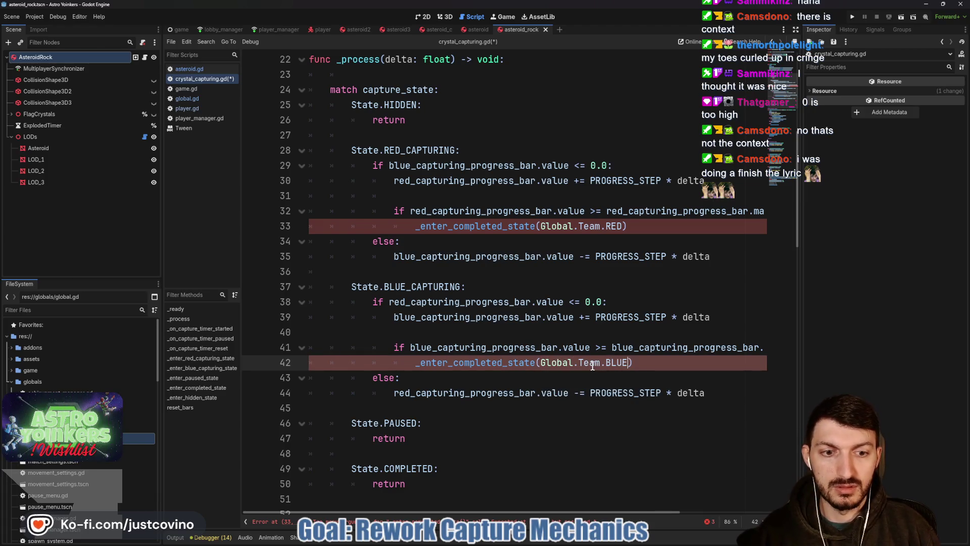
pyautogui.scroll(-6, 577, 358)
pyautogui.scroll(-2, 577, 358)
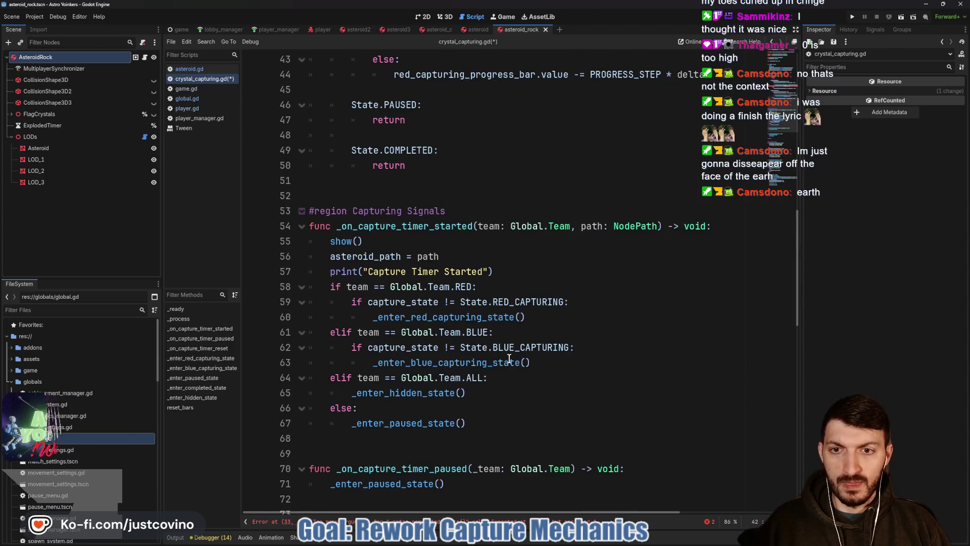
pyautogui.scroll(2, 502, 345)
pyautogui.scroll(-4, 502, 345)
pyautogui.scroll(-3, 502, 345)
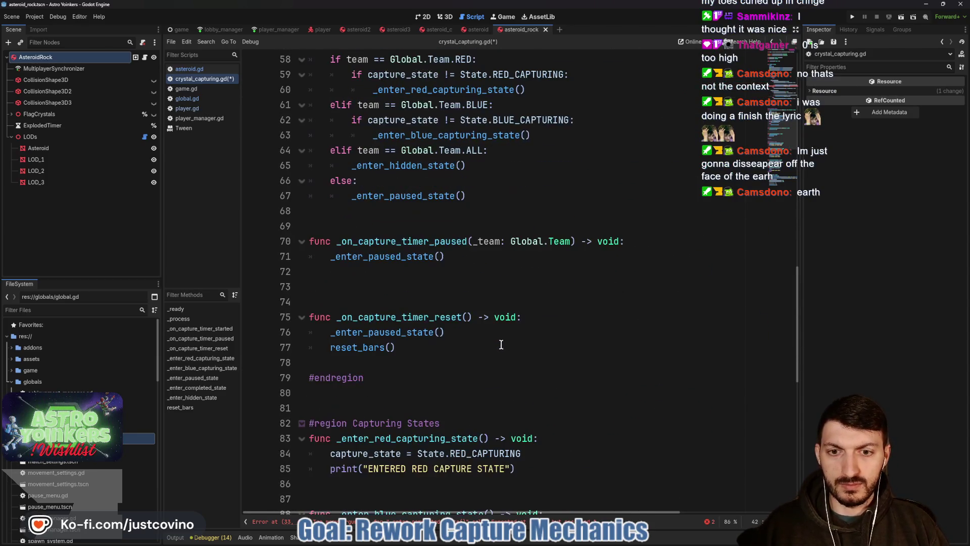
pyautogui.scroll(-10, 323, 255)
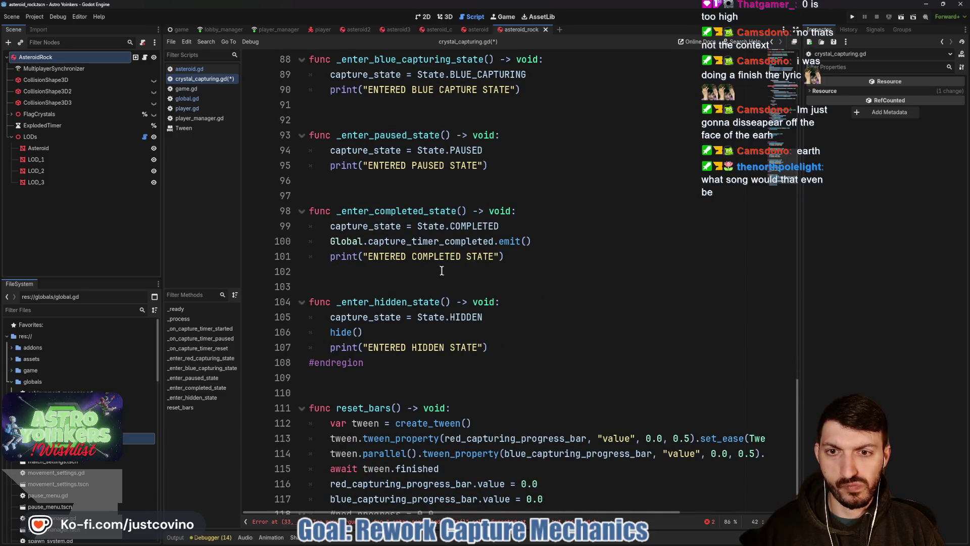
# Give _enter_completed_state on line 98 a winning_team: Global.Team parameter and save crystal_capturing.gd
pyautogui.click(463, 211)
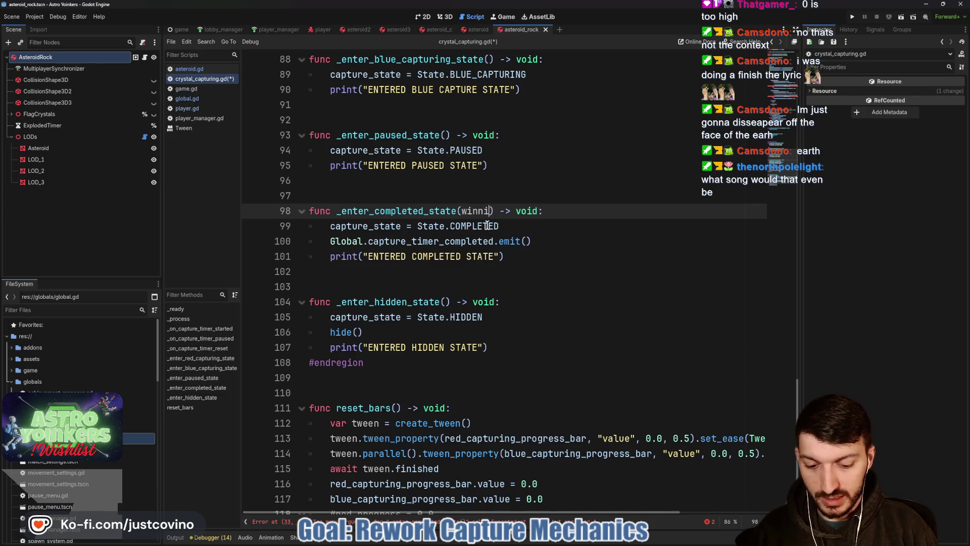
pyautogui.write('ng_team: Te')
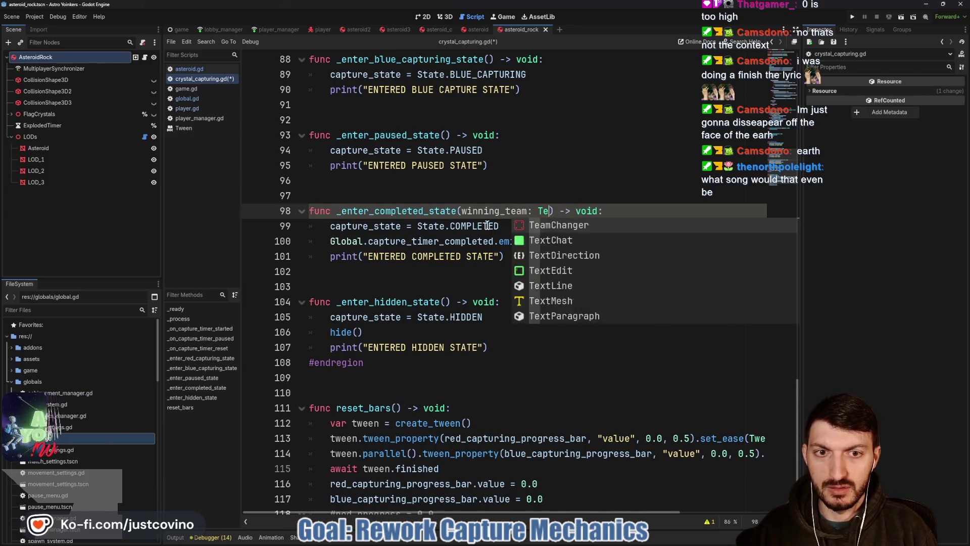
pyautogui.press('BackSpace')
pyautogui.press('BackSpace')
pyautogui.write('Global.')
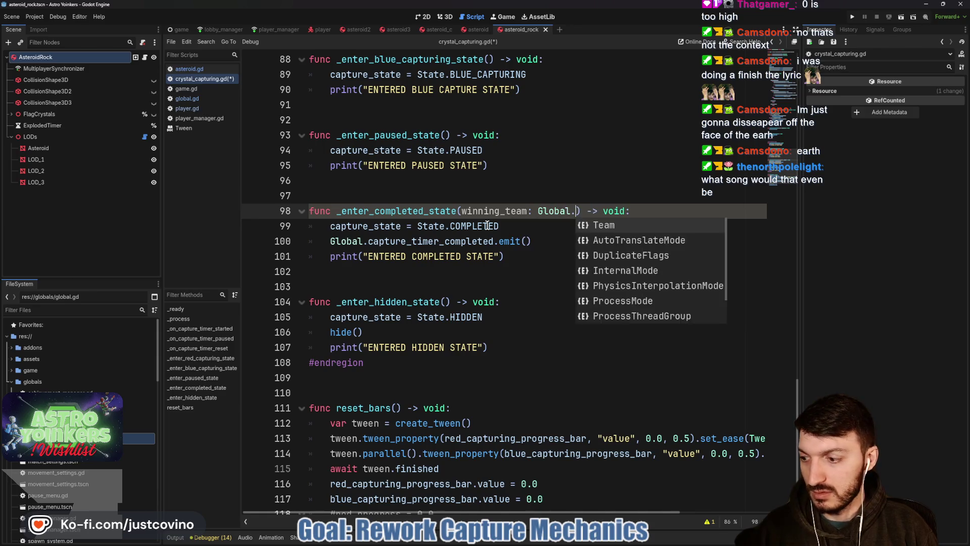
pyautogui.write('TEAM')
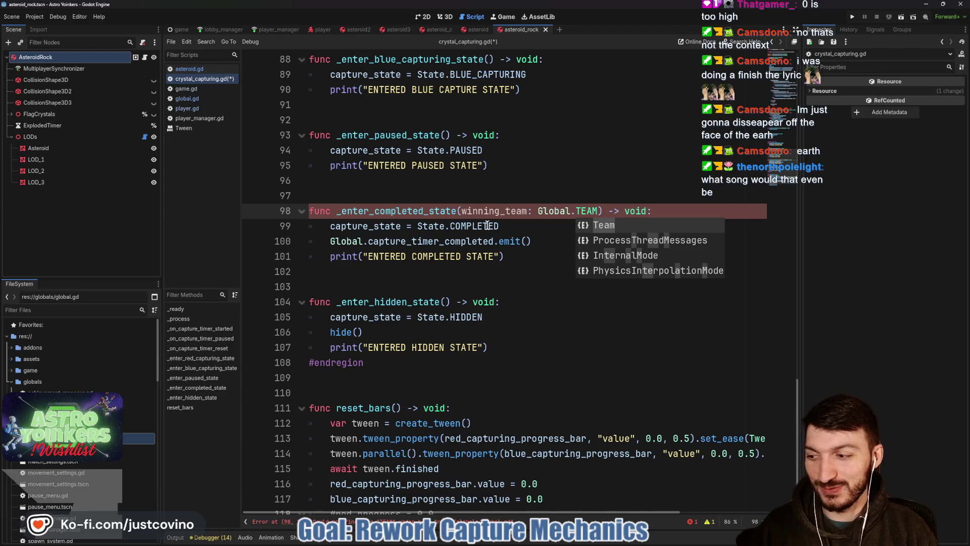
pyautogui.press('Return')
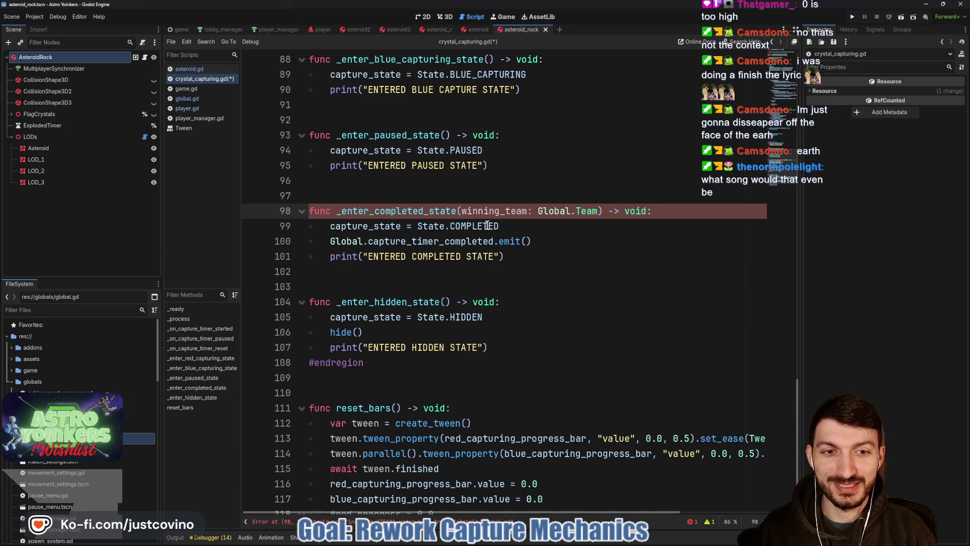
pyautogui.press('BackSpace')
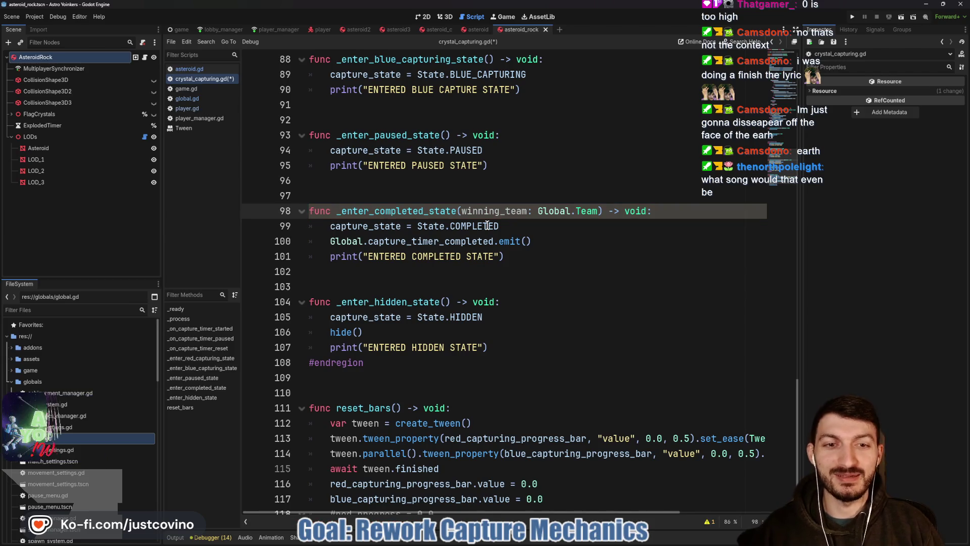
pyautogui.hotkey('ctrl', 's')
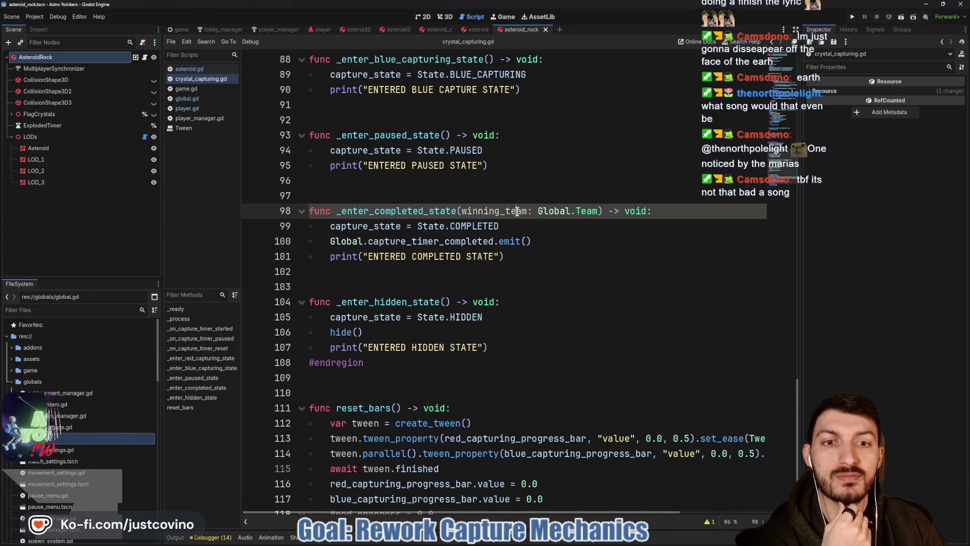
# Emit capture_timer_completed with winning_team on line 100, save, then jump to global.gd via Global
pyautogui.doubleClick(498, 211)
pyautogui.click(519, 227)
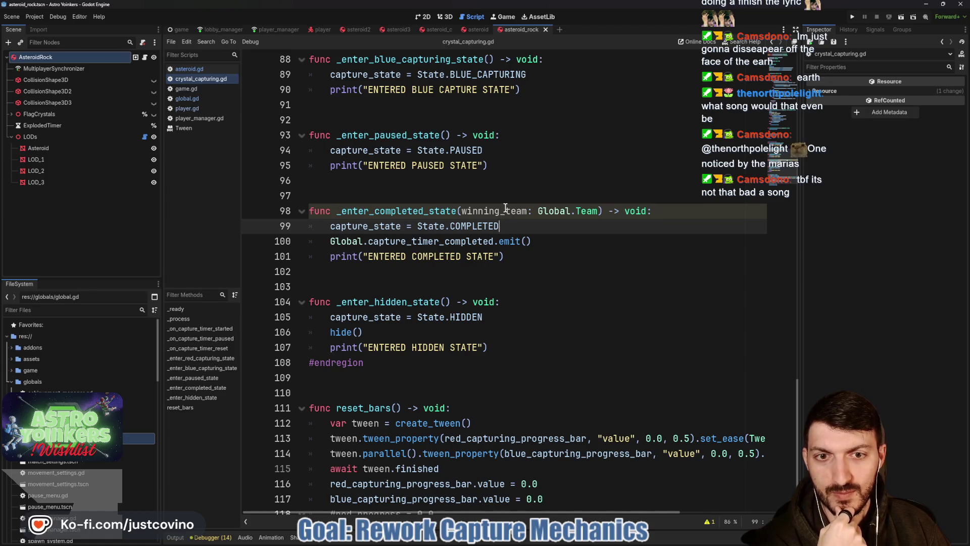
pyautogui.press('Down')
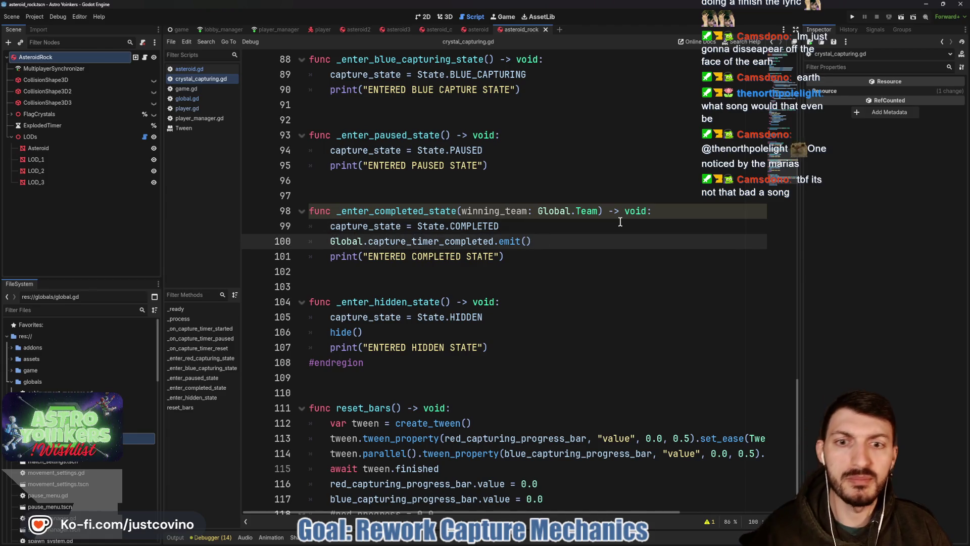
pyautogui.press('Return')
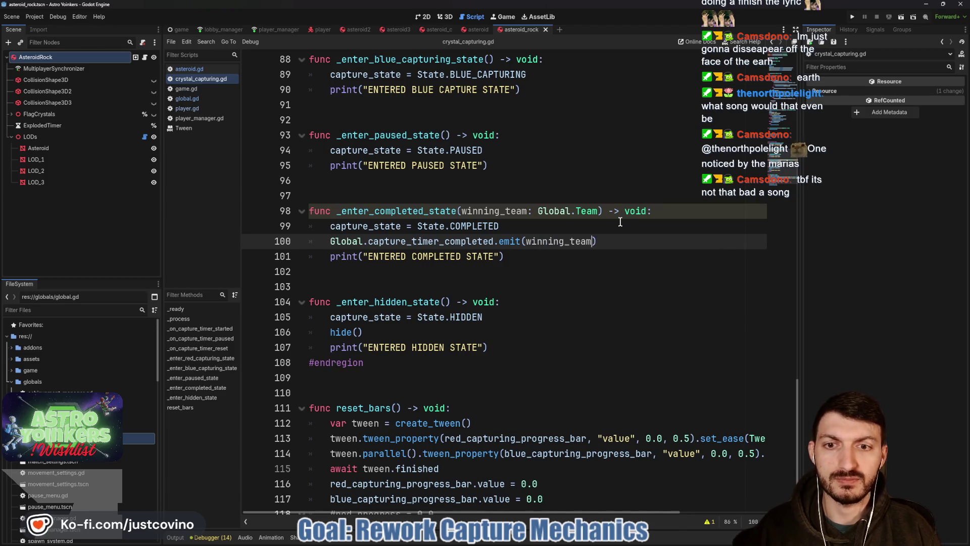
pyautogui.hotkey('ctrl', 's')
pyautogui.keyDown('ctrl'); pyautogui.click(347, 242); pyautogui.keyUp('ctrl')
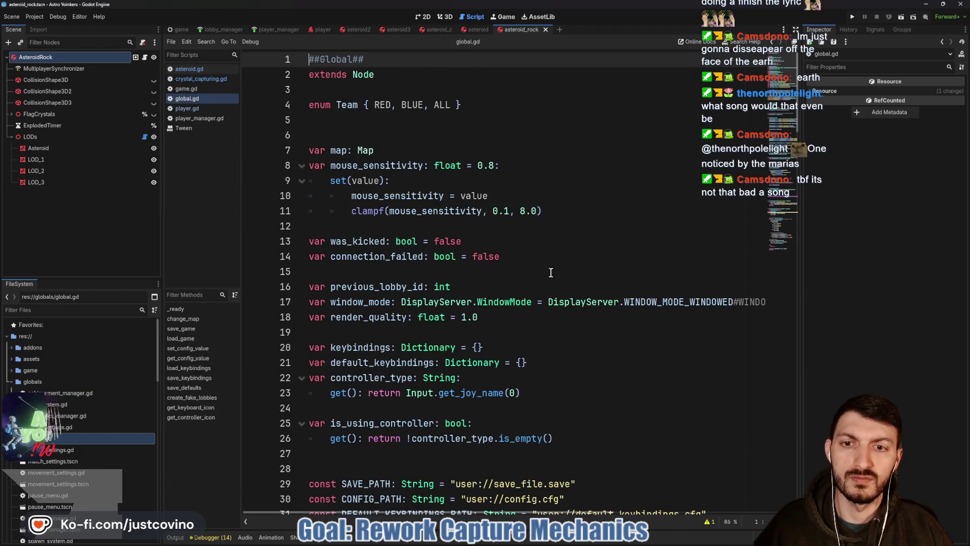
# Check the capture_timer_completed signal in global.gd, then switch back to asteroid.gd
pyautogui.scroll(-8, 493, 243)
pyautogui.scroll(-1, 493, 242)
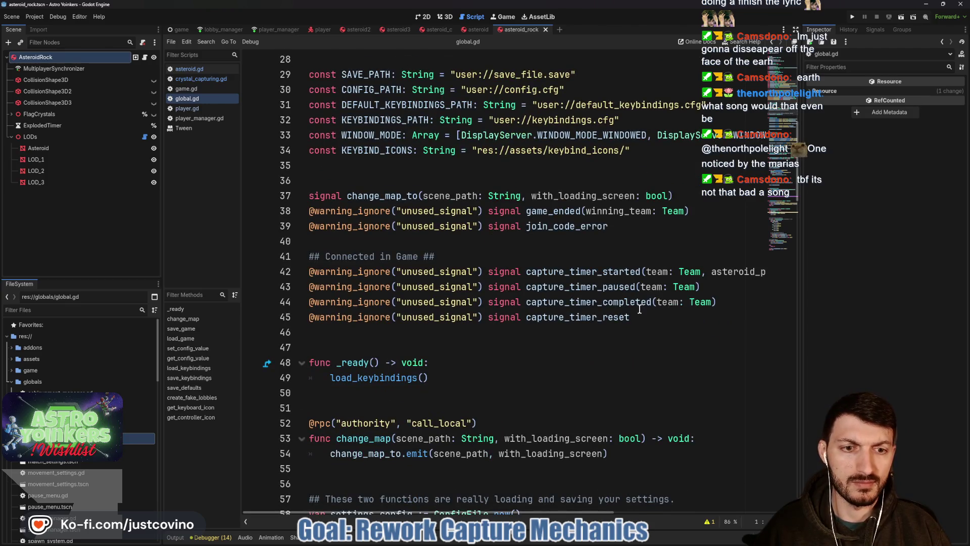
pyautogui.click(637, 302)
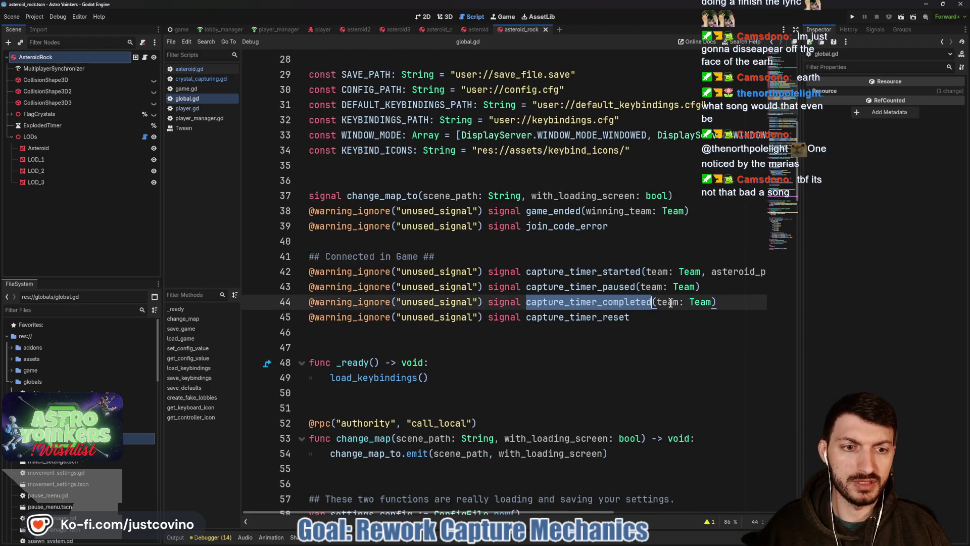
pyautogui.click(188, 69)
pyautogui.scroll(5, 437, 175)
pyautogui.scroll(15, 438, 175)
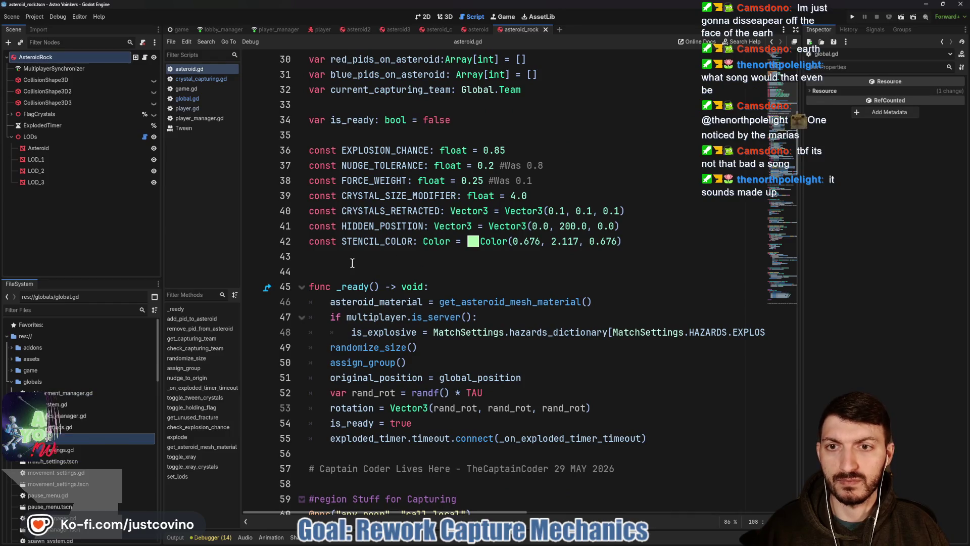
# Add Global.capture_timer_completed.connect(_on_capture_timer_completed) as a new last line of _ready
pyautogui.scroll(-1, 523, 234)
pyautogui.scroll(-2, 524, 234)
pyautogui.click(518, 316)
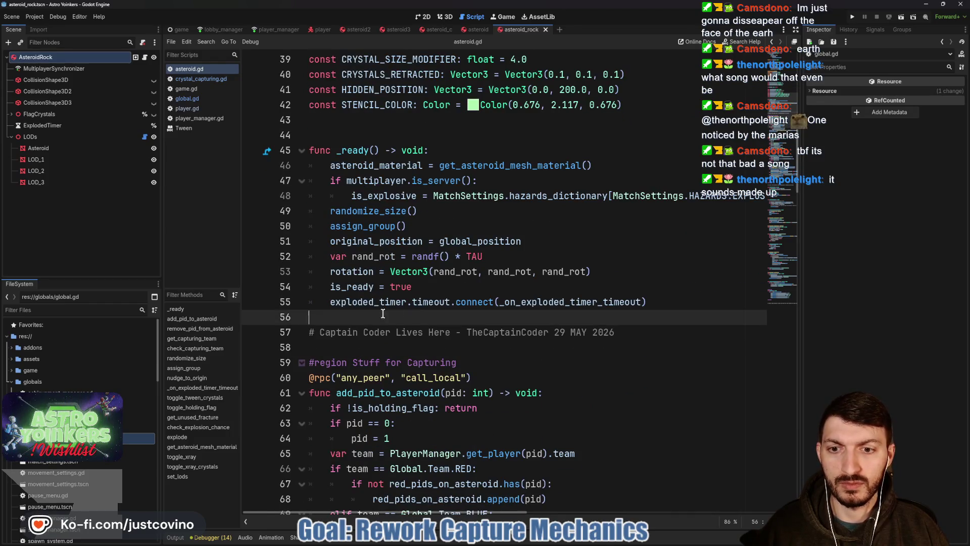
pyautogui.press('Return')
pyautogui.press('Up')
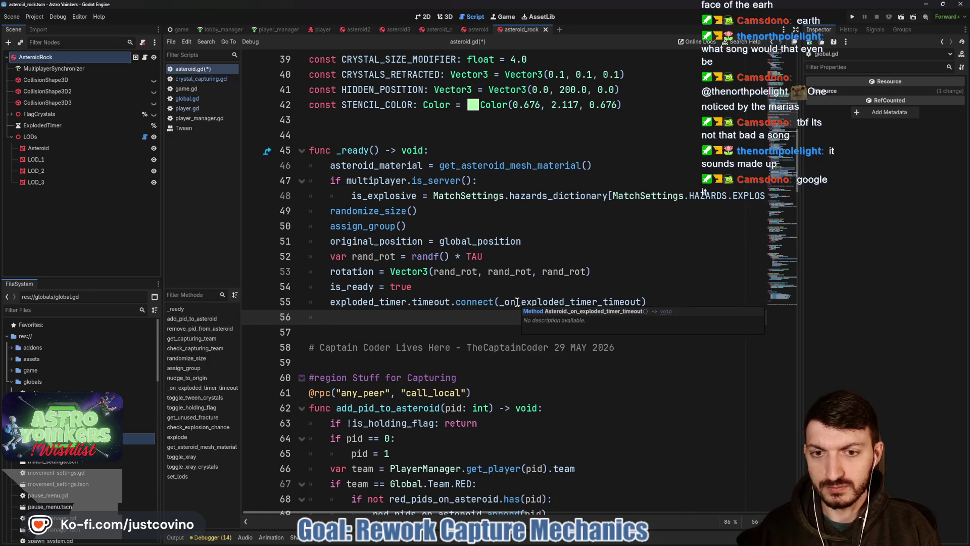
pyautogui.write('Global.')
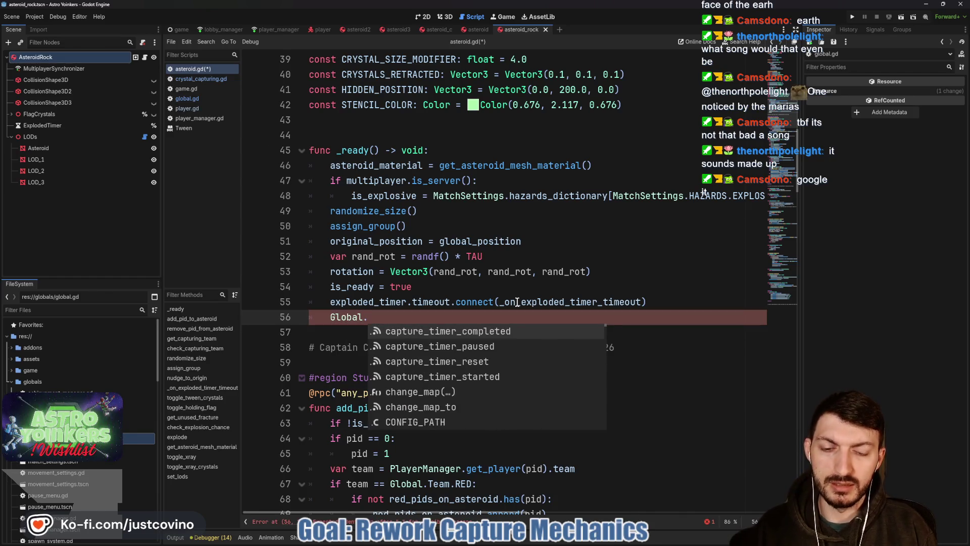
pyautogui.press('Return')
pyautogui.write('.')
pyautogui.press('Return')
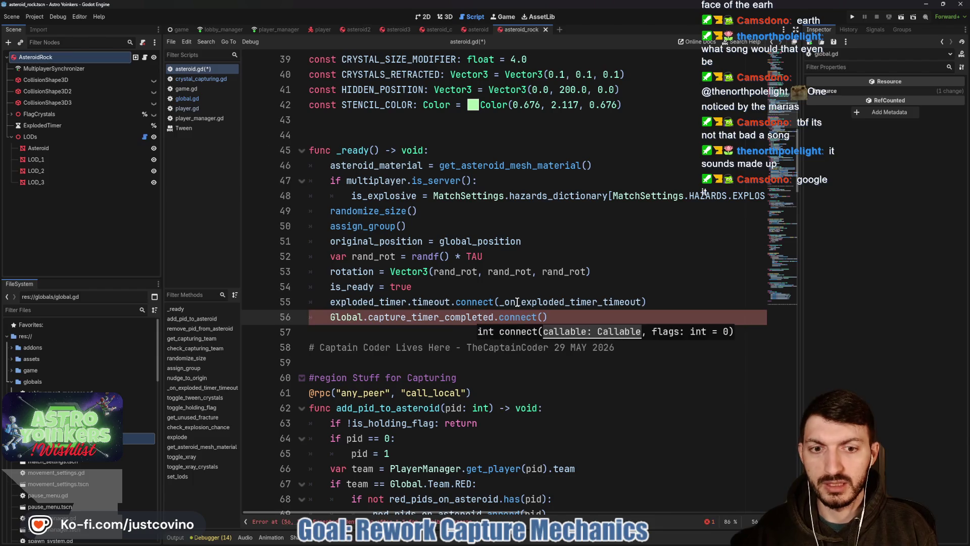
pyautogui.write('on_cap')
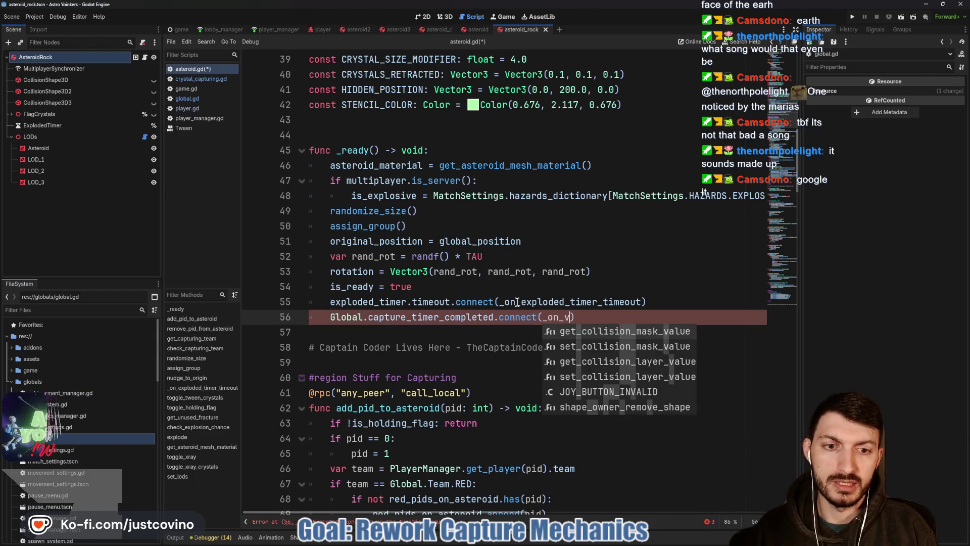
pyautogui.write('utre')
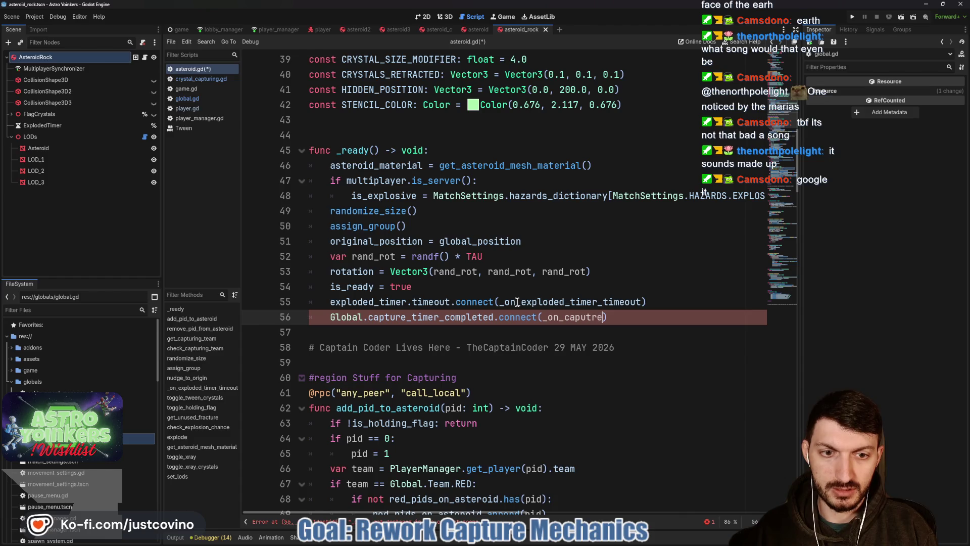
pyautogui.press('BackSpace')
pyautogui.press('BackSpace')
pyautogui.press('BackSpace')
pyautogui.write('ture')
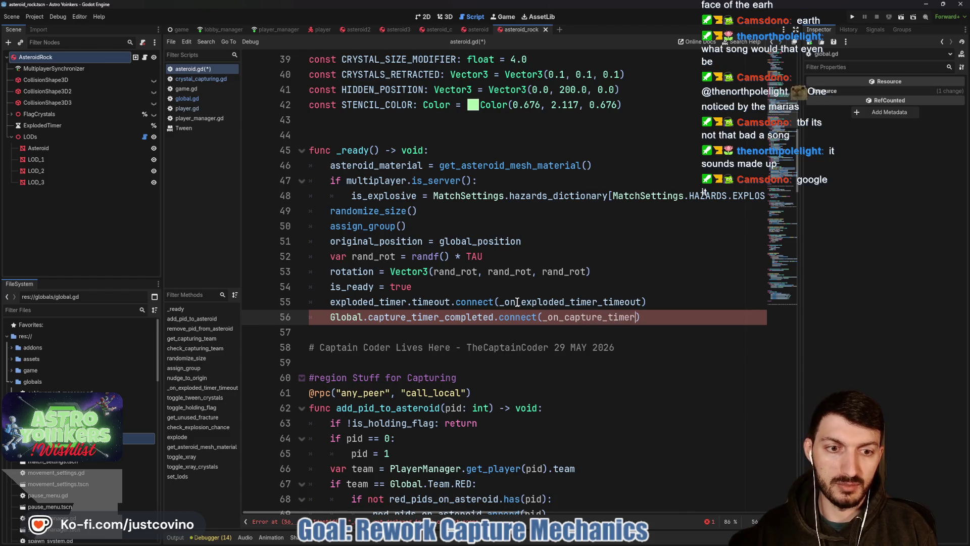
pyautogui.write('_timer_completed')
pyautogui.scroll(-1, 470, 293)
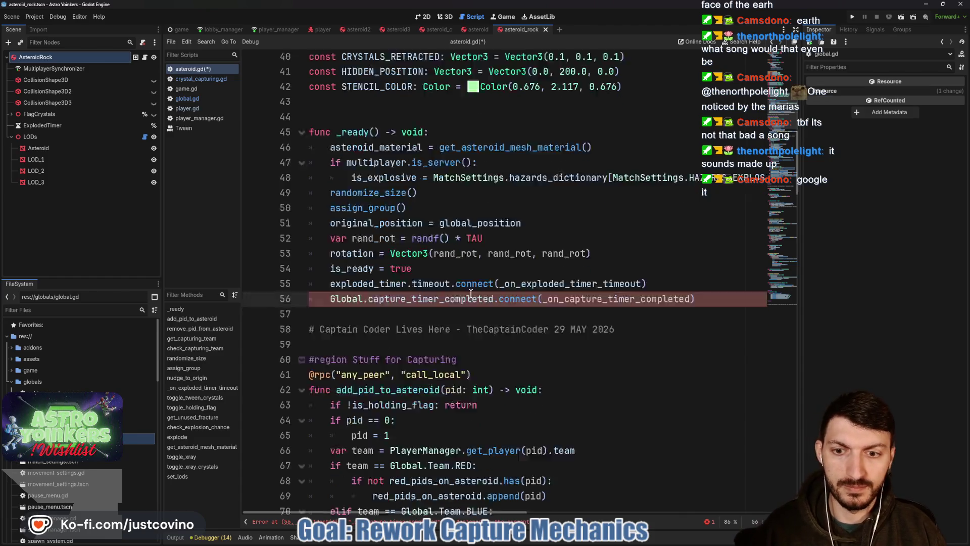
pyautogui.scroll(-15, 471, 293)
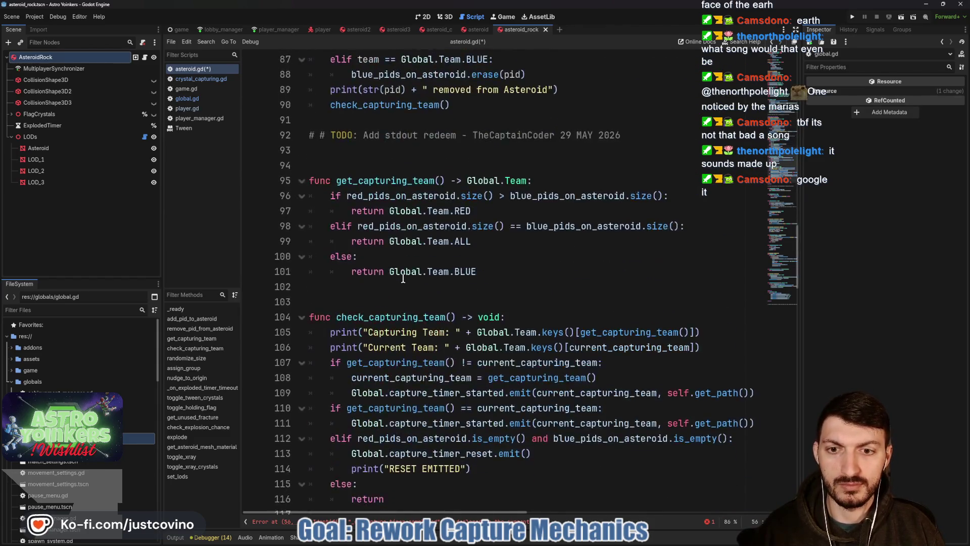
# Add the stub func _on_capture_timer_completed(winning_team: Global.Team) -> void: before endregion and save
pyautogui.scroll(-4, 403, 279)
pyautogui.click(326, 345)
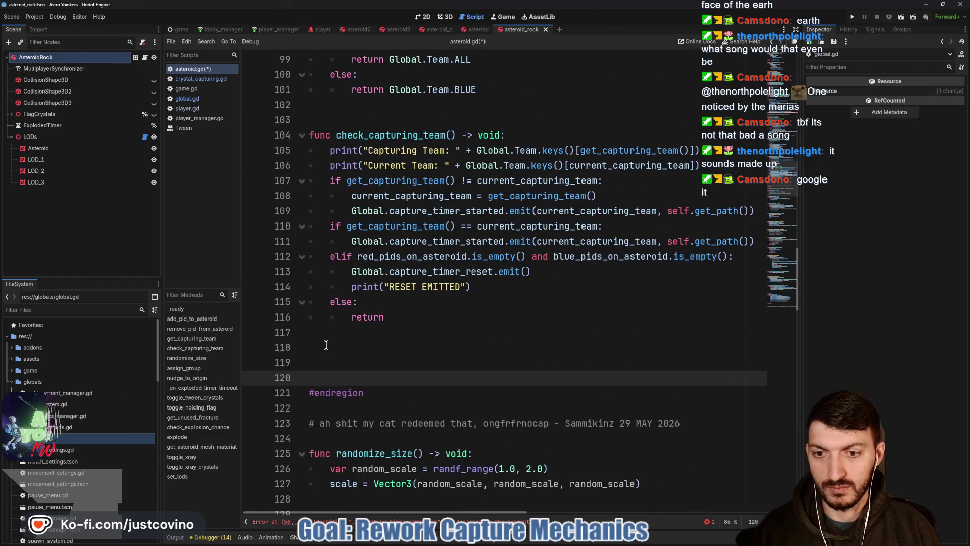
pyautogui.press('Return')
pyautogui.press('Return')
pyautogui.press('Return')
pyautogui.press('Up')
pyautogui.press('Up')
pyautogui.write('func _on_')
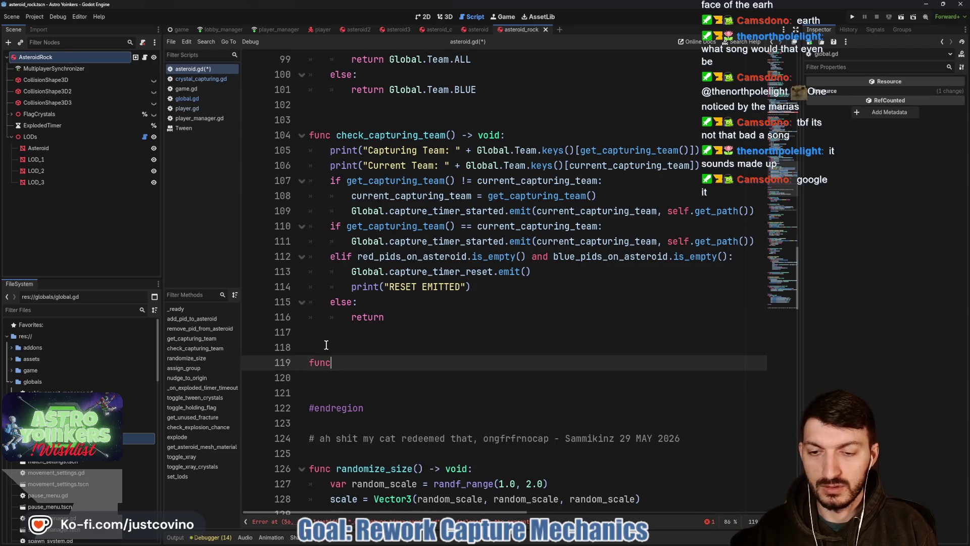
pyautogui.write('capture')
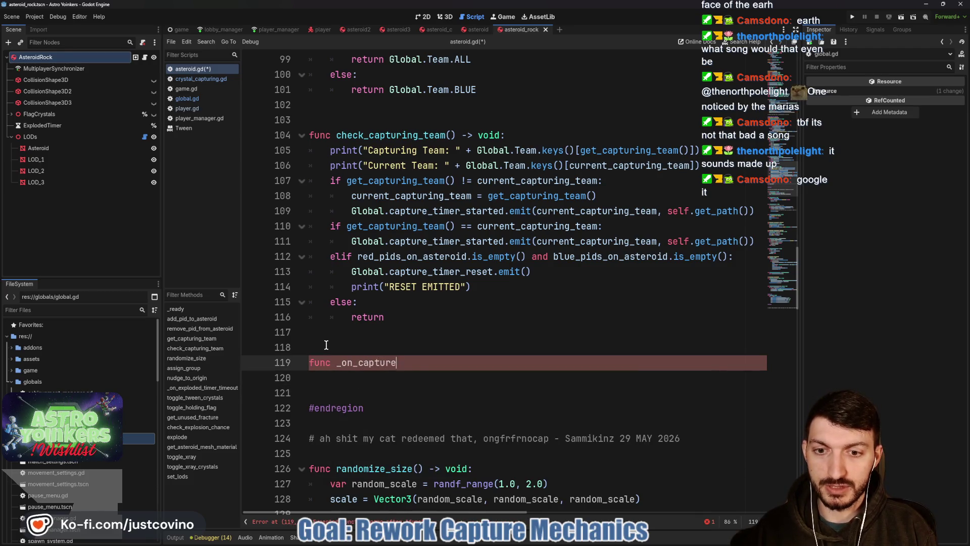
pyautogui.write('_timer_sta')
pyautogui.press('BackSpace')
pyautogui.press('BackSpace')
pyautogui.press('BackSpace')
pyautogui.write('completed(')
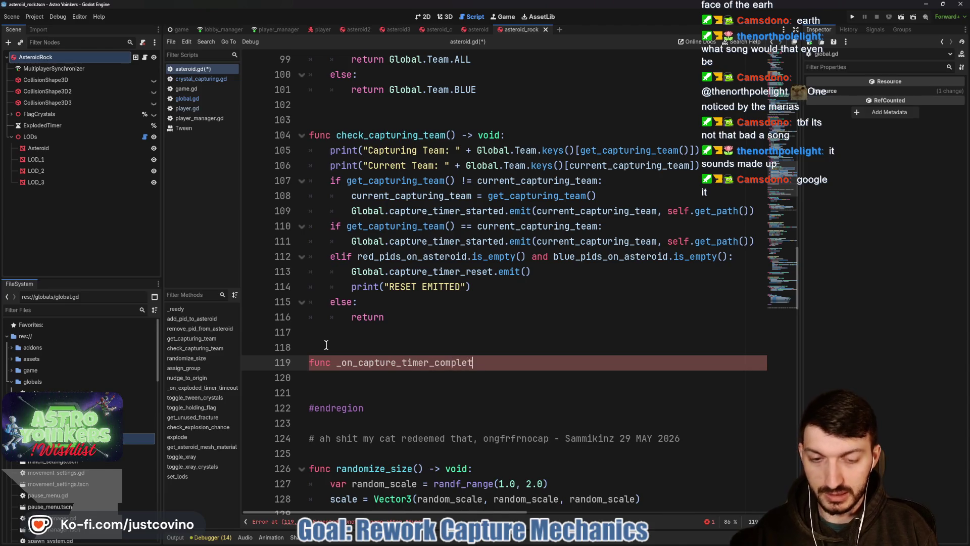
pyautogui.write('winning_team:')
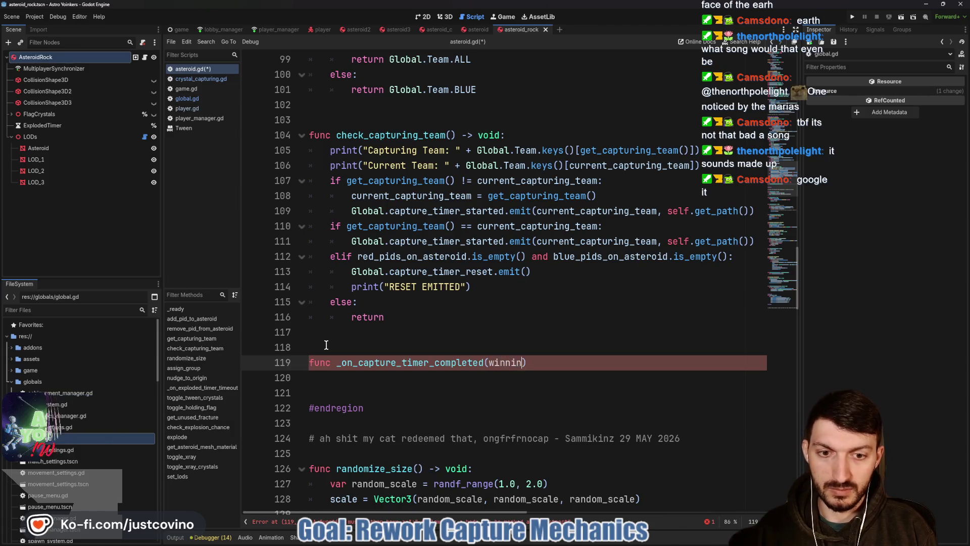
pyautogui.write(' Global')
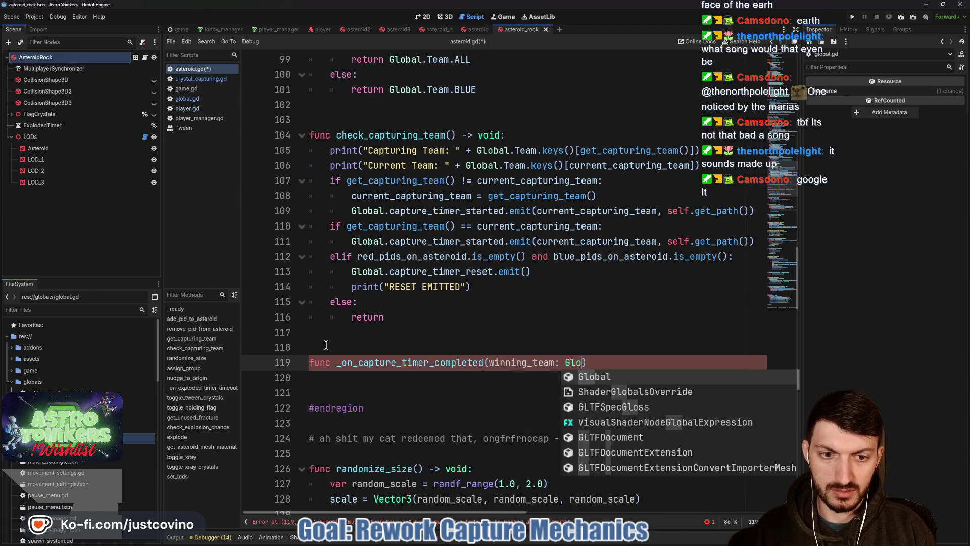
pyautogui.write('.T')
pyautogui.press('Return')
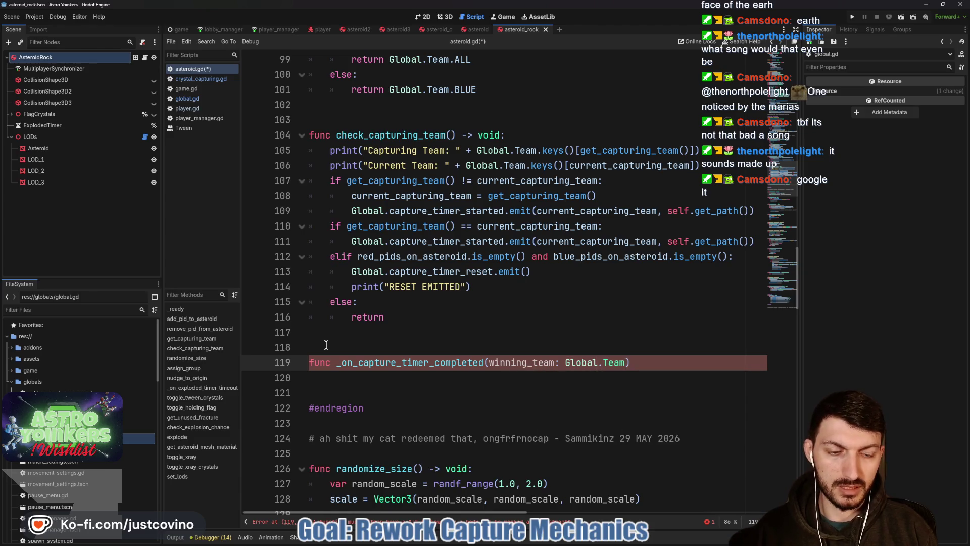
pyautogui.write(') -> void:')
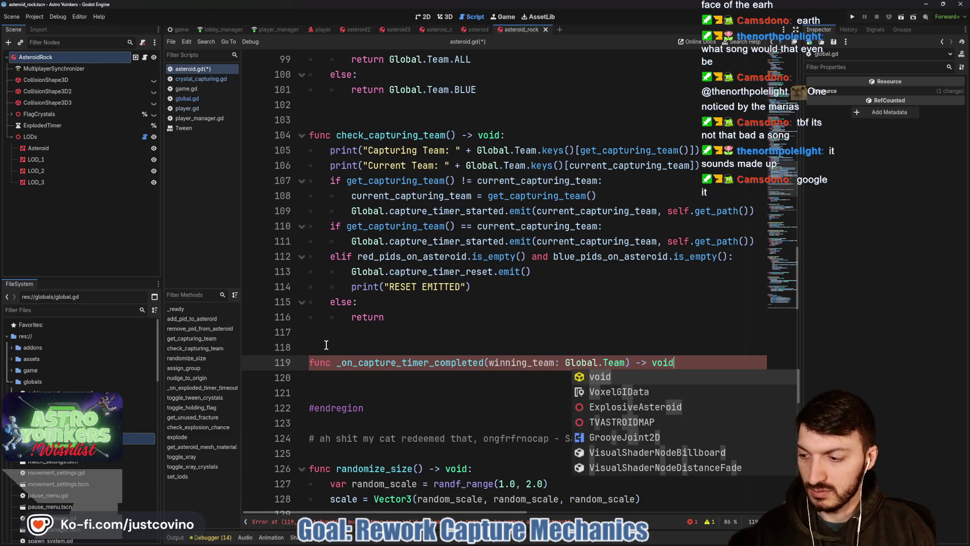
pyautogui.press('Return')
pyautogui.hotkey('ctrl', 's')
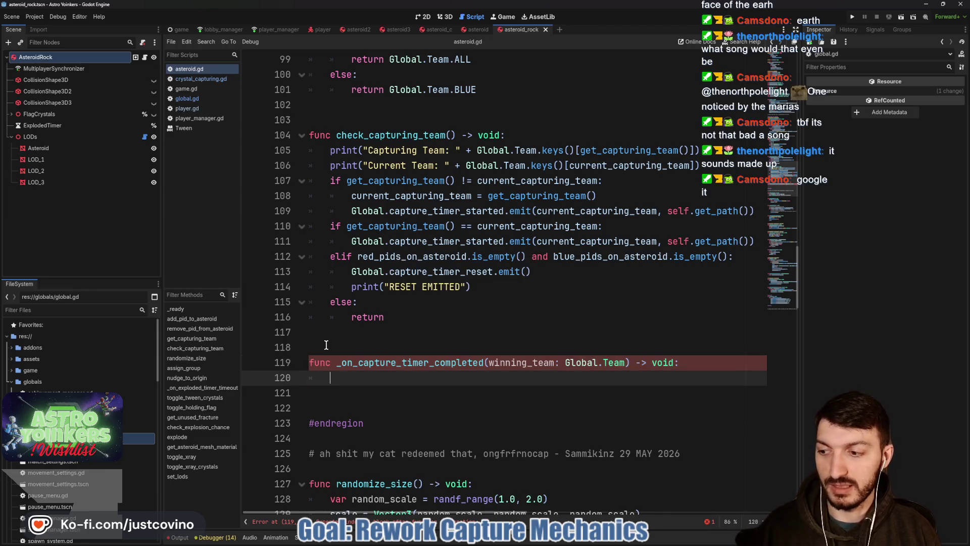
# Review the winning_team parameter and return to the empty function body line
pyautogui.scroll(-1, 326, 346)
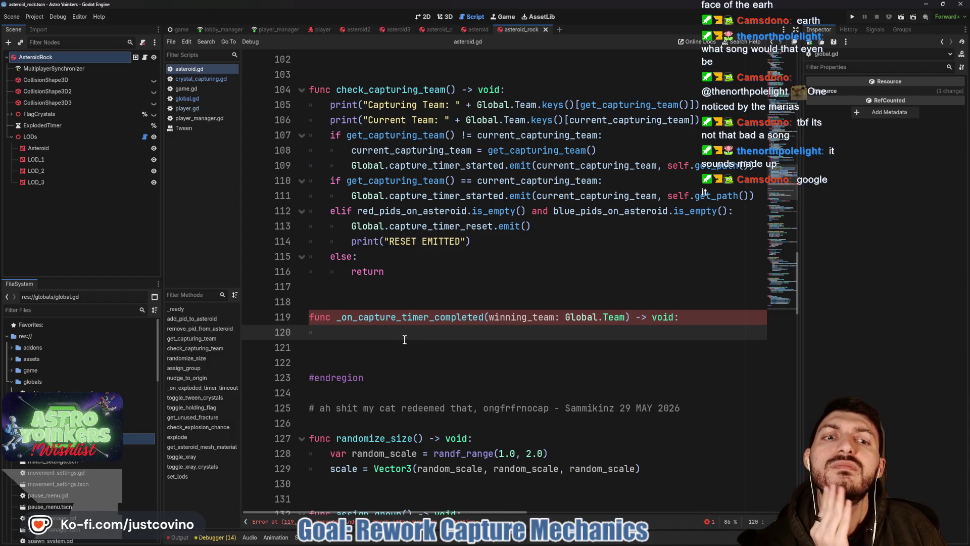
pyautogui.doubleClick(516, 317)
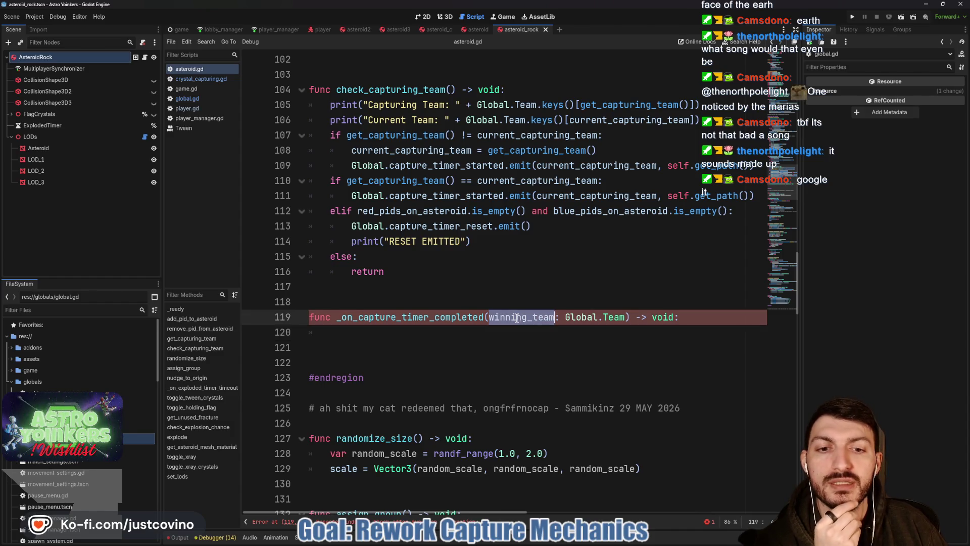
pyautogui.click(400, 335)
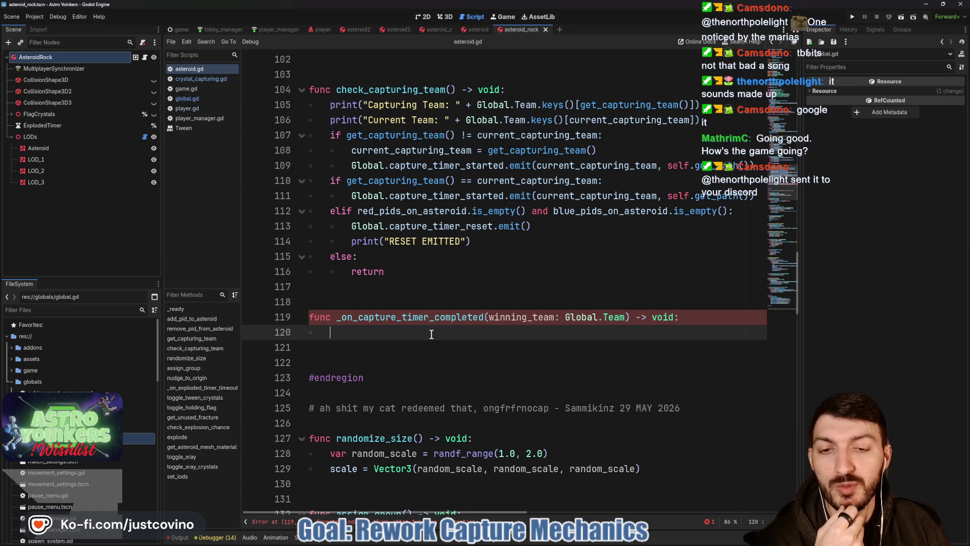
pyautogui.scroll(-1, 423, 324)
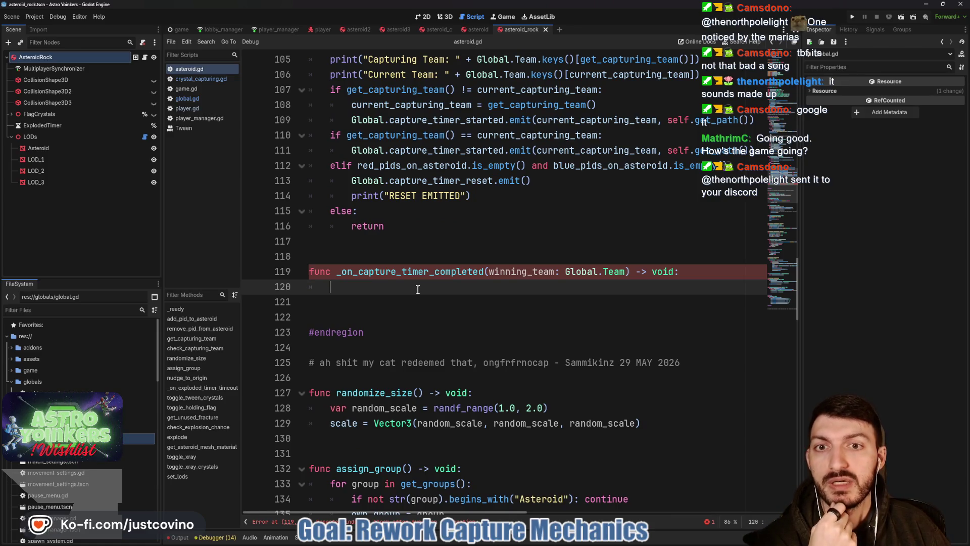
pyautogui.scroll(1, 418, 289)
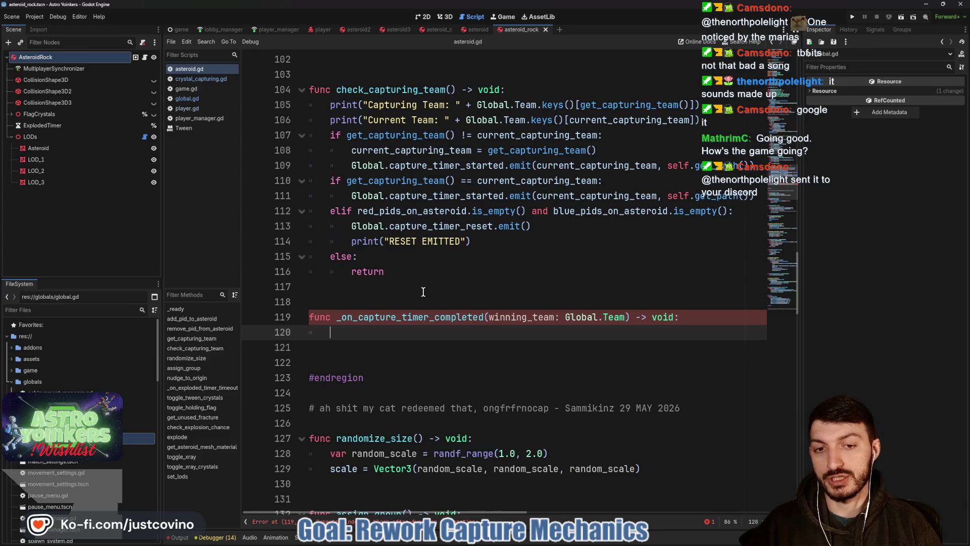
# Open an if winning_team == Global.Team.RED branch declaring var pid = red_pids_on_asteroid.pop_front()
pyautogui.write('if winning_team')
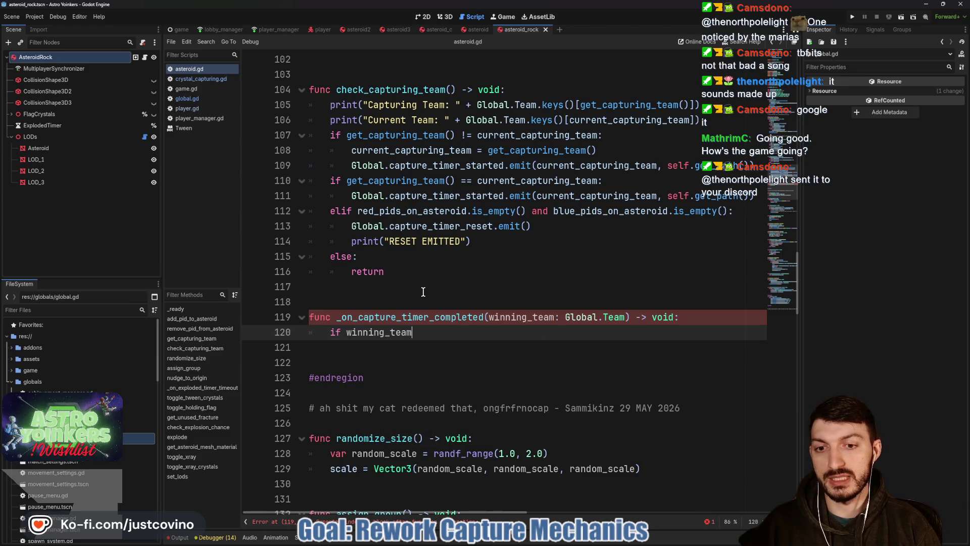
pyautogui.write(' == Gl')
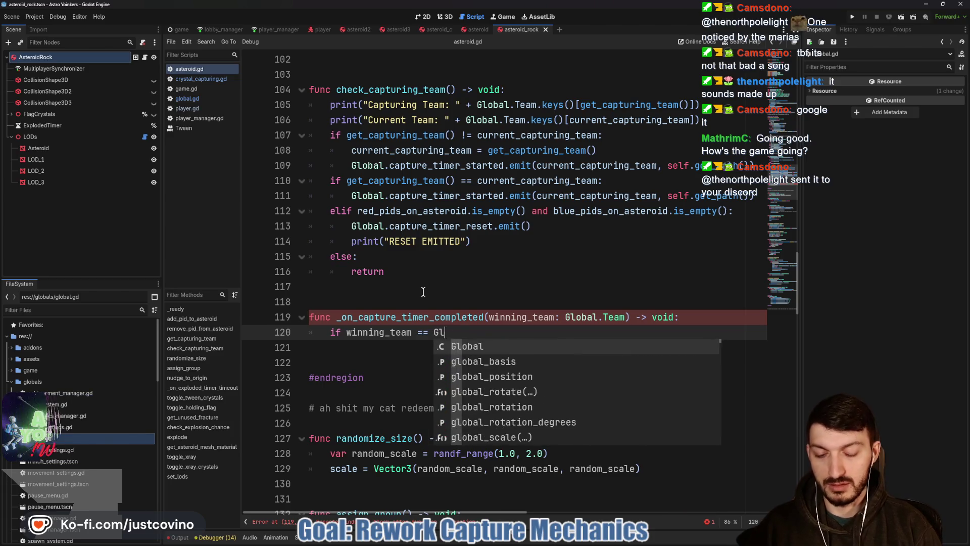
pyautogui.write('obal.Team.R')
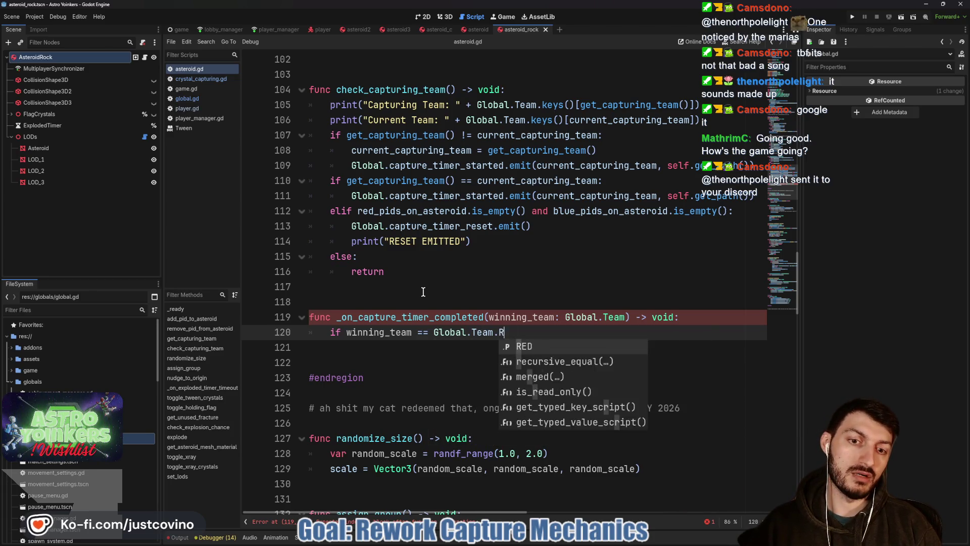
pyautogui.write('ED:')
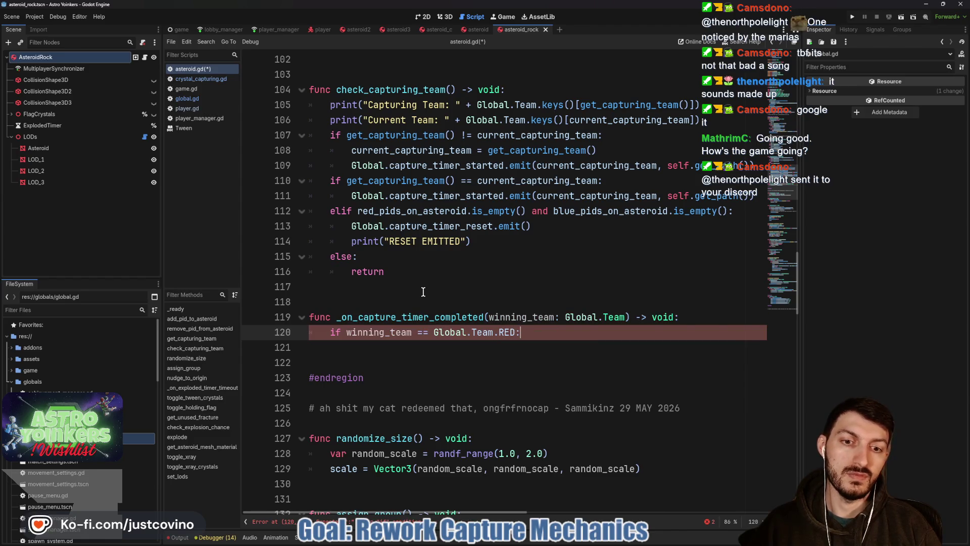
pyautogui.press('Return')
pyautogui.write('v')
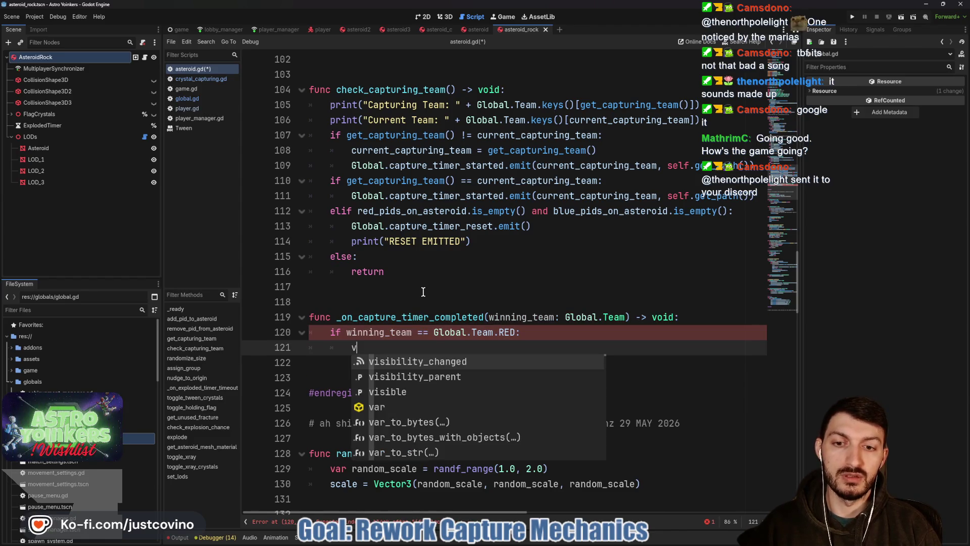
pyautogui.press('Escape')
pyautogui.write('ar')
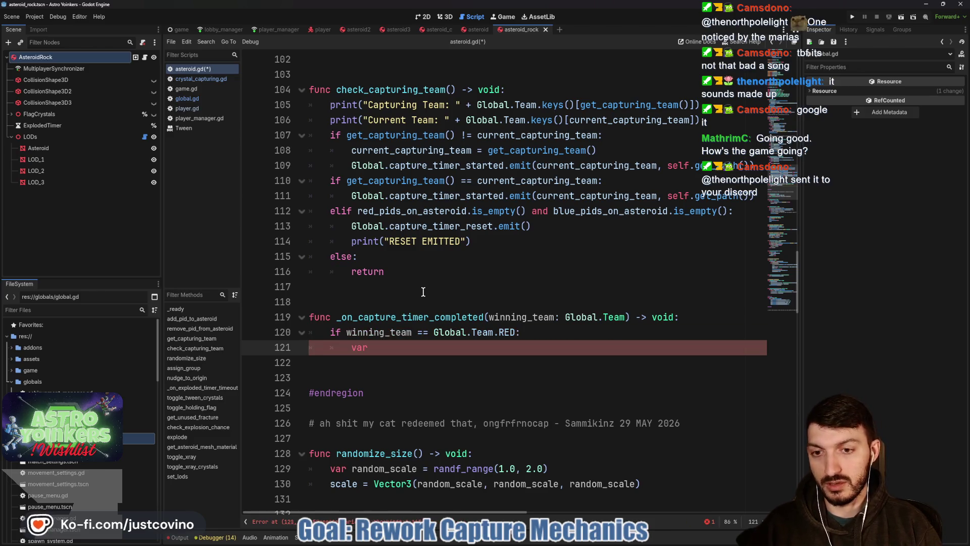
pyautogui.write(' crystal_h')
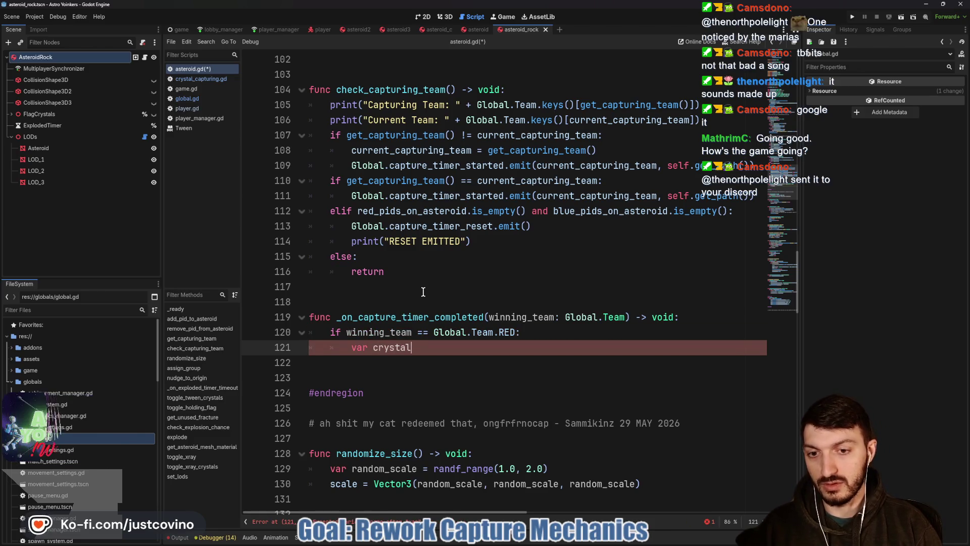
pyautogui.write('older =')
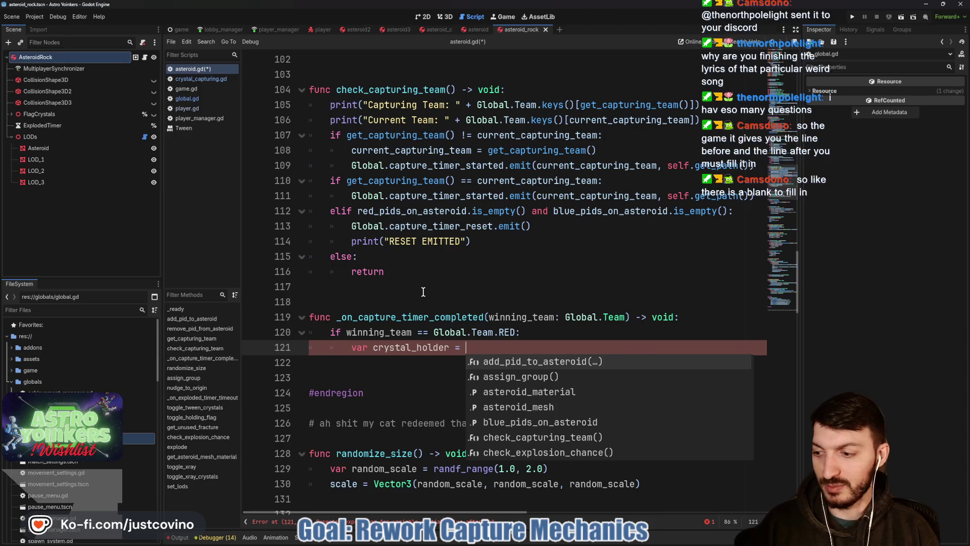
pyautogui.write('red')
pyautogui.press('Return')
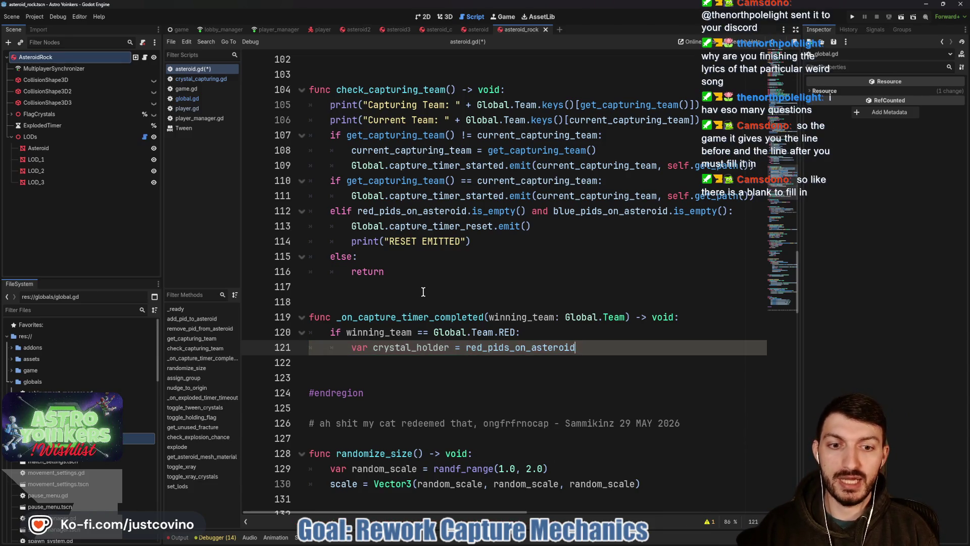
pyautogui.write('.get')
pyautogui.press('BackSpace')
pyautogui.press('BackSpace')
pyautogui.press('BackSpace')
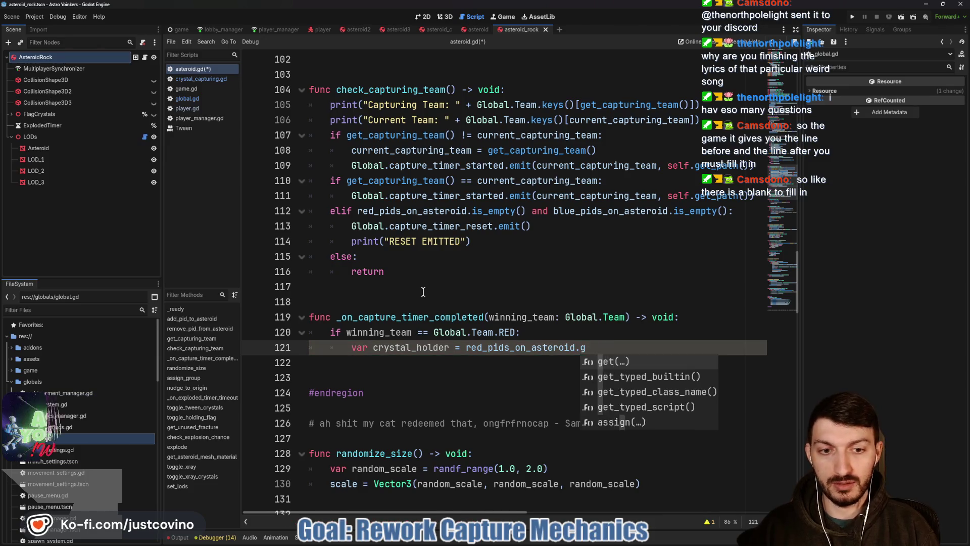
pyautogui.write('pop')
pyautogui.press('Down')
pyautogui.press('Down')
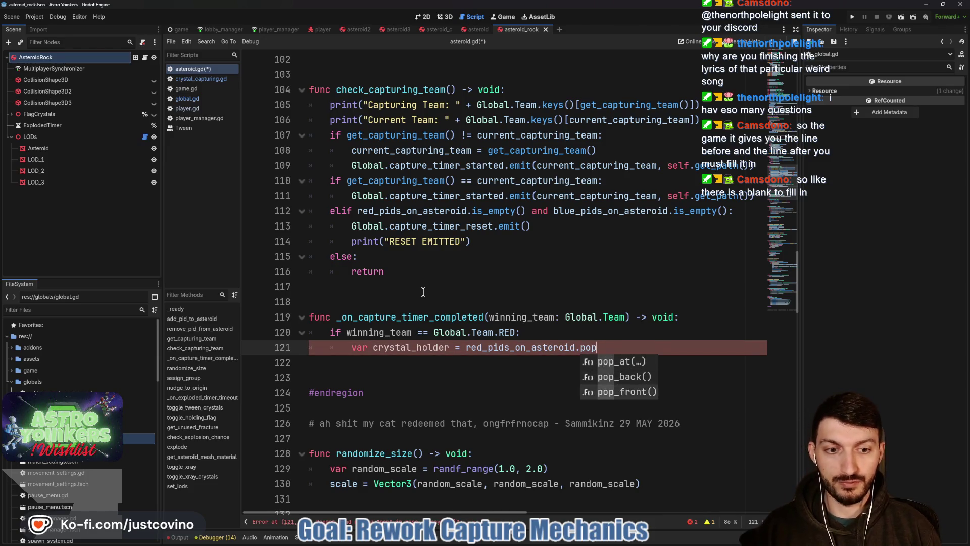
pyautogui.press('Return')
pyautogui.moveTo(611, 345)
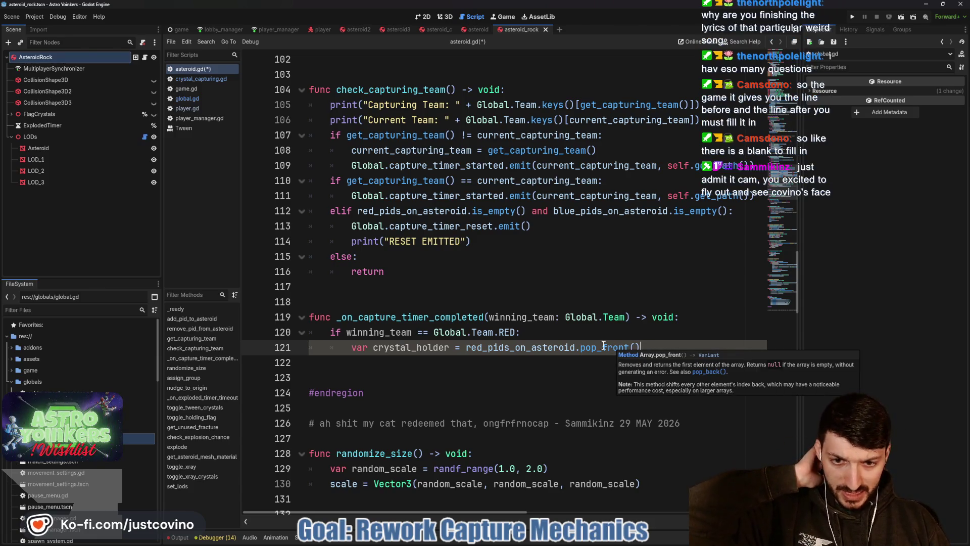
pyautogui.click(449, 347)
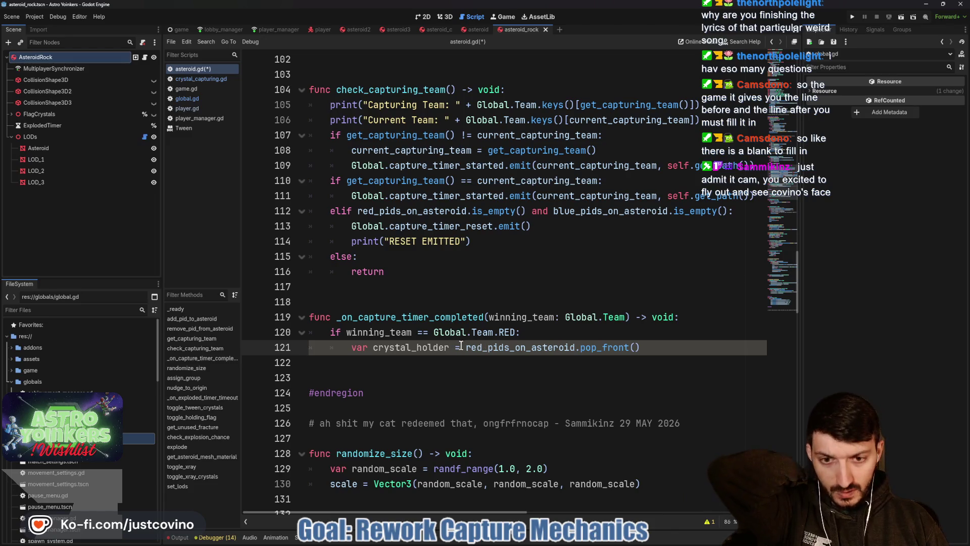
pyautogui.moveTo(450, 347); pyautogui.dragTo(375, 347)
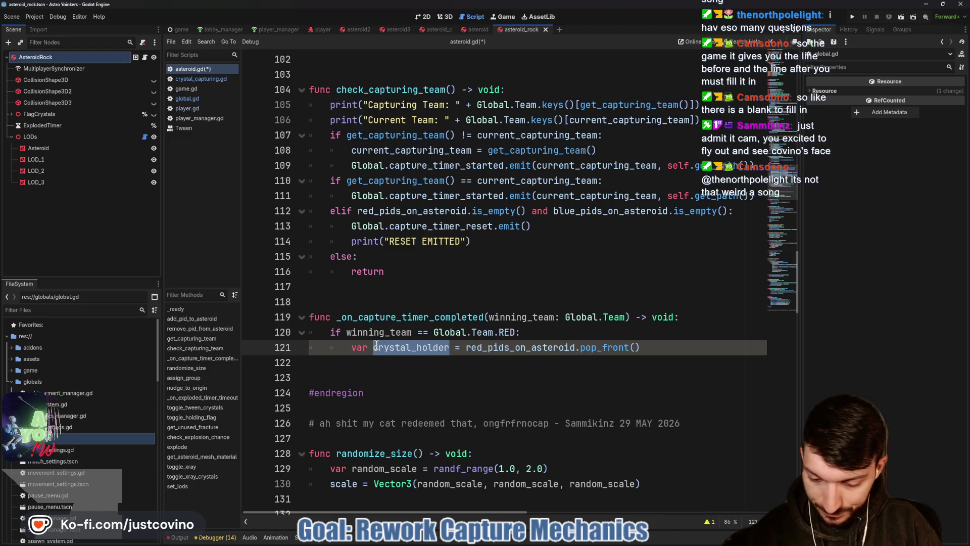
pyautogui.write('pid')
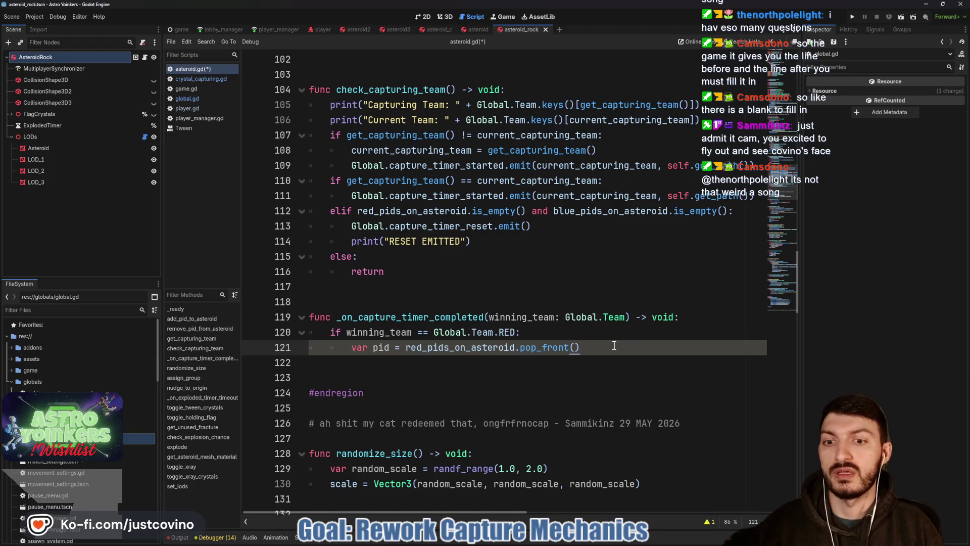
# Add var crystal_holder = PlayerManager.get_player(pid) inside the RED branch
pyautogui.press('Return')
pyautogui.write('var')
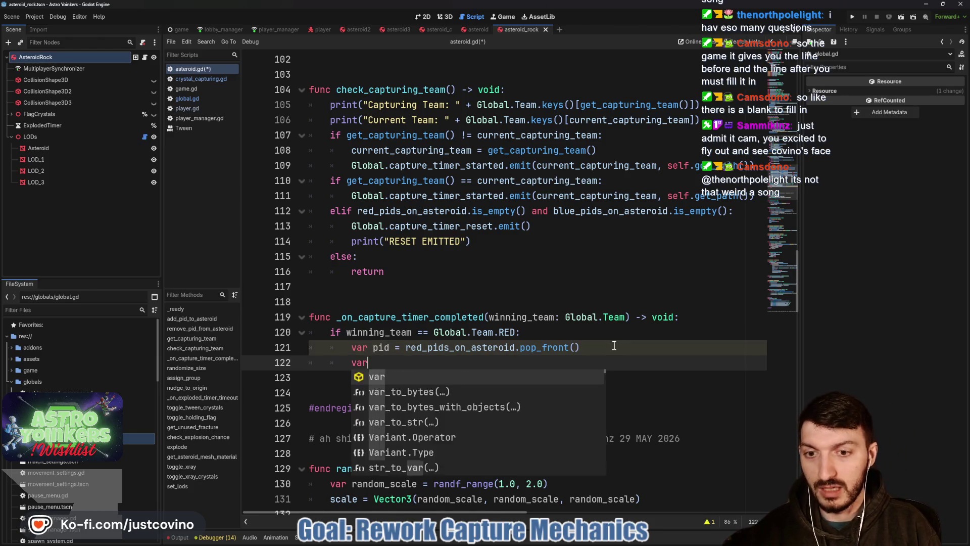
pyautogui.write(' crystal')
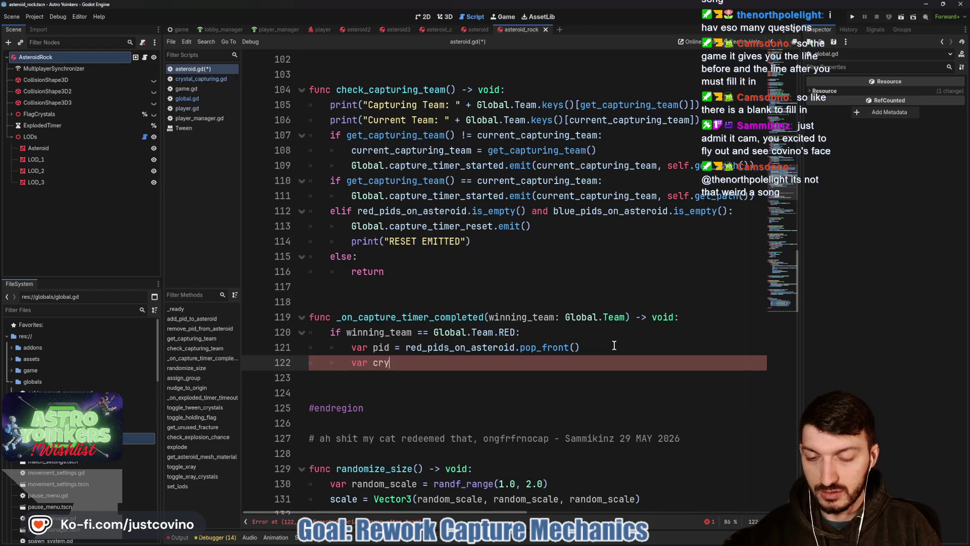
pyautogui.write('_holder ')
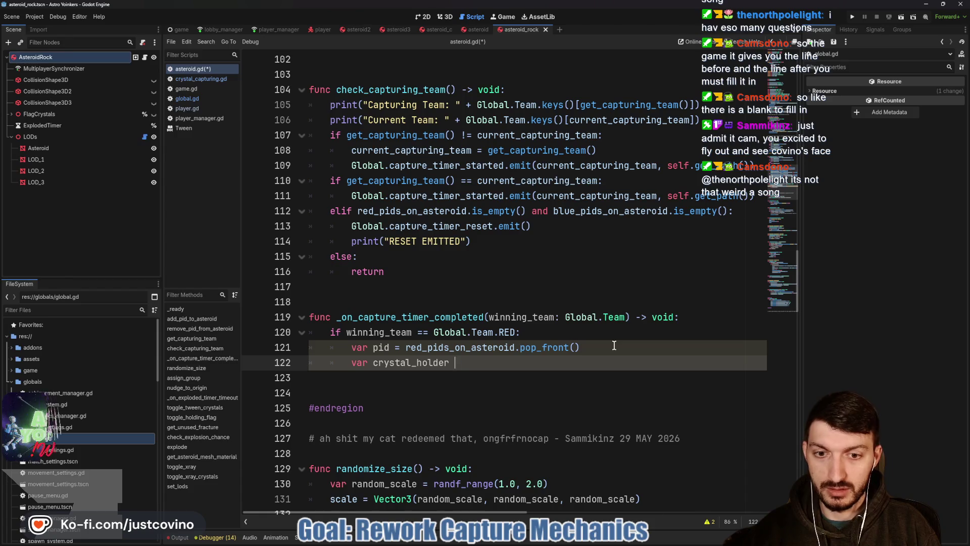
pyautogui.write('= PlayerManage')
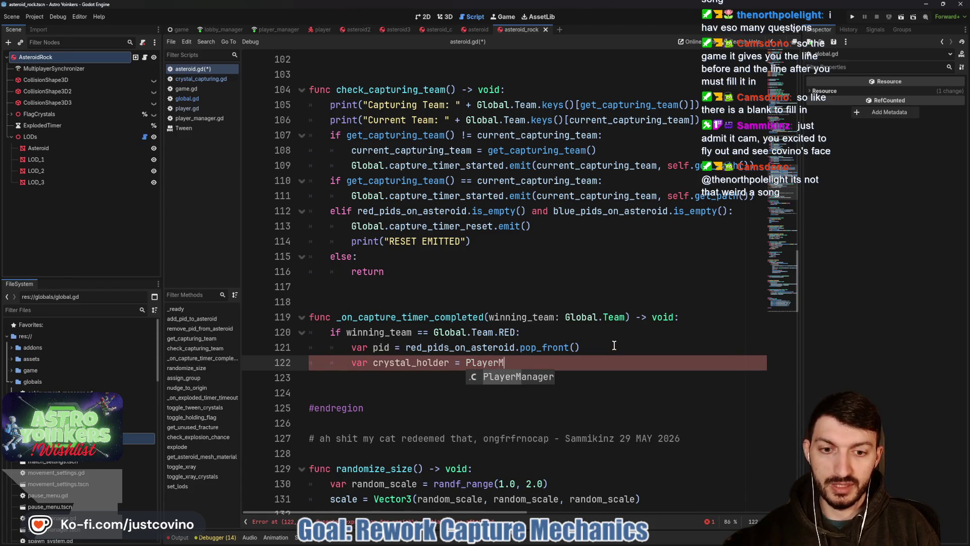
pyautogui.write('r.get_pla')
pyautogui.press('Return')
pyautogui.write('pid')
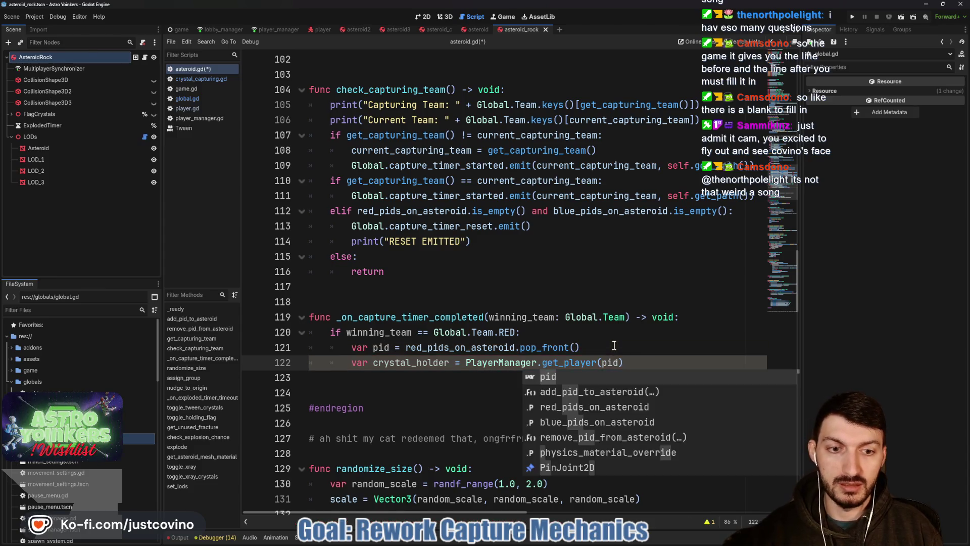
pyautogui.write(')')
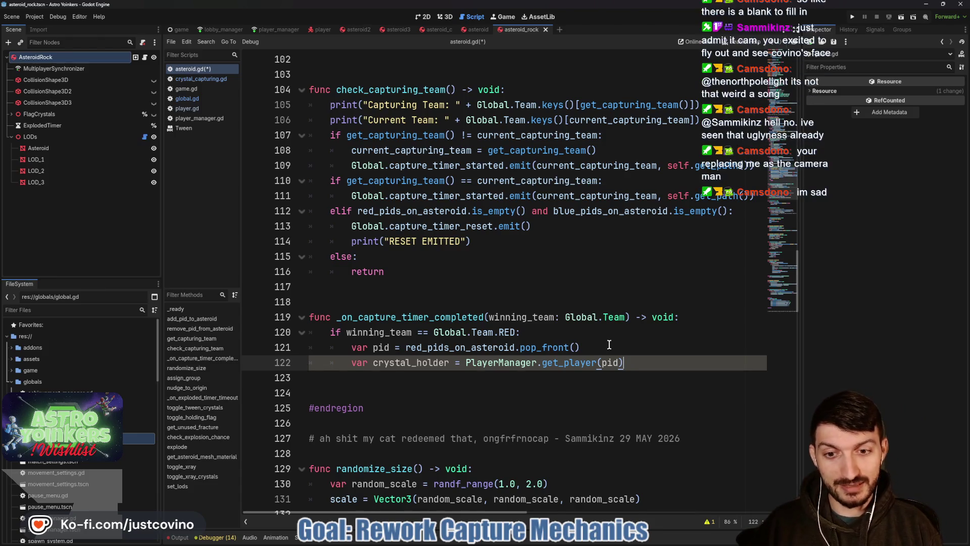
# Add an else branch declaring pid = blue_pids_on_asteroid.pop_front()
pyautogui.press('Return')
pyautogui.press('BackSpace')
pyautogui.write('elif')
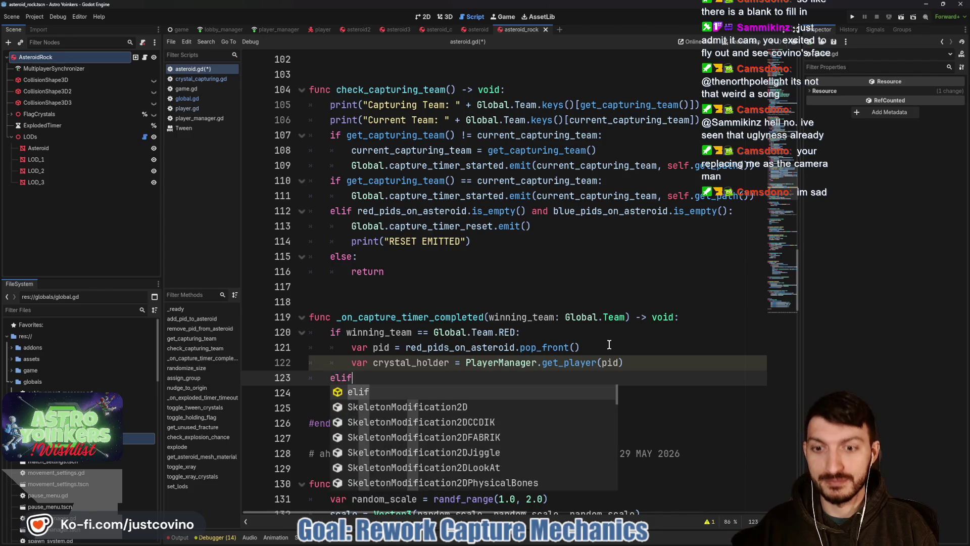
pyautogui.write(' win')
pyautogui.press('Return')
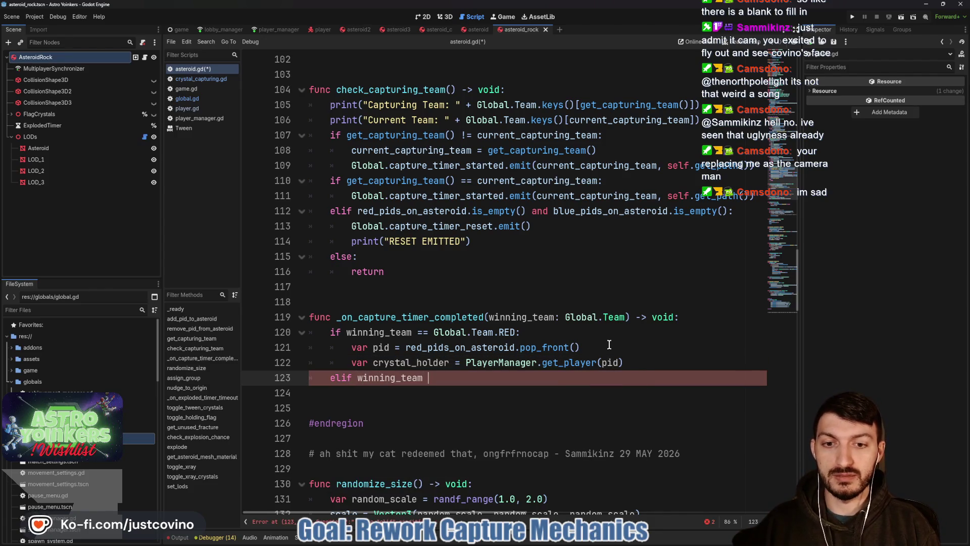
pyautogui.write('== Gl')
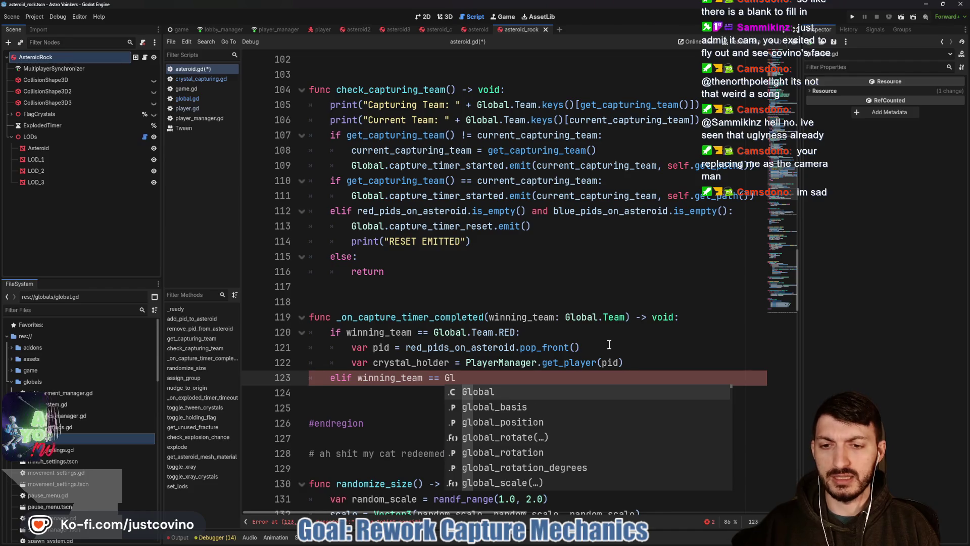
pyautogui.press('BackSpace')
pyautogui.press('BackSpace')
pyautogui.press('BackSpace')
pyautogui.write('se:')
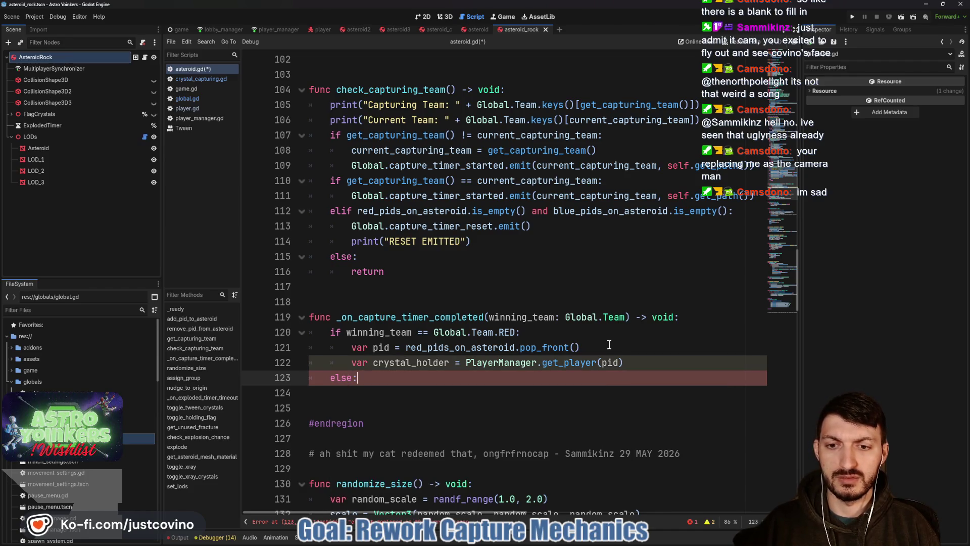
pyautogui.press('Return')
pyautogui.write('pid = ')
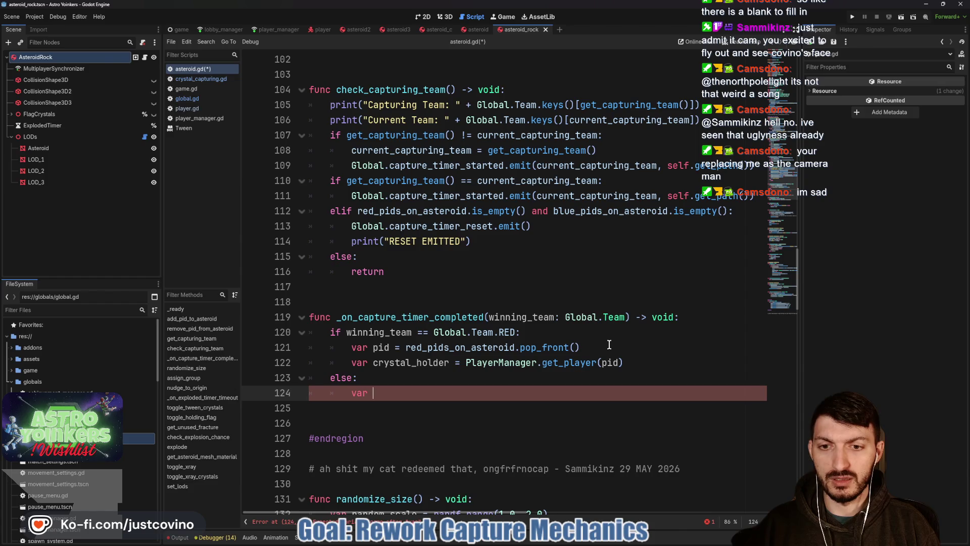
pyautogui.write('blu')
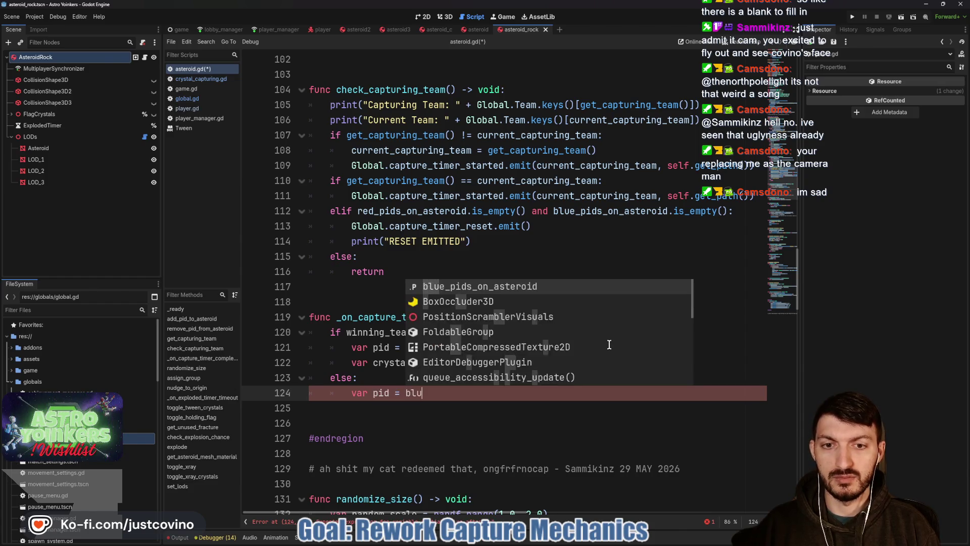
pyautogui.press('Return')
pyautogui.write('.pop')
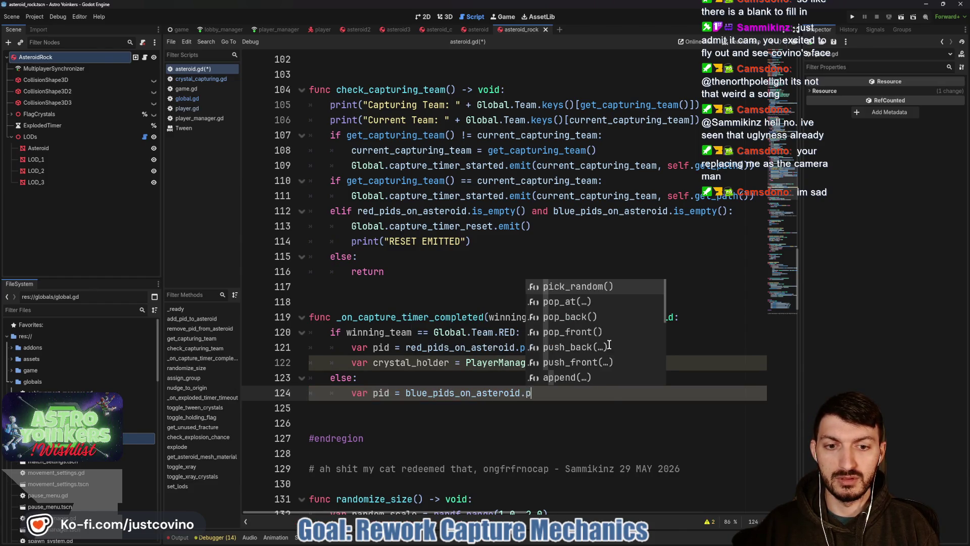
pyautogui.press('Down')
pyautogui.press('Down')
pyautogui.press('Return')
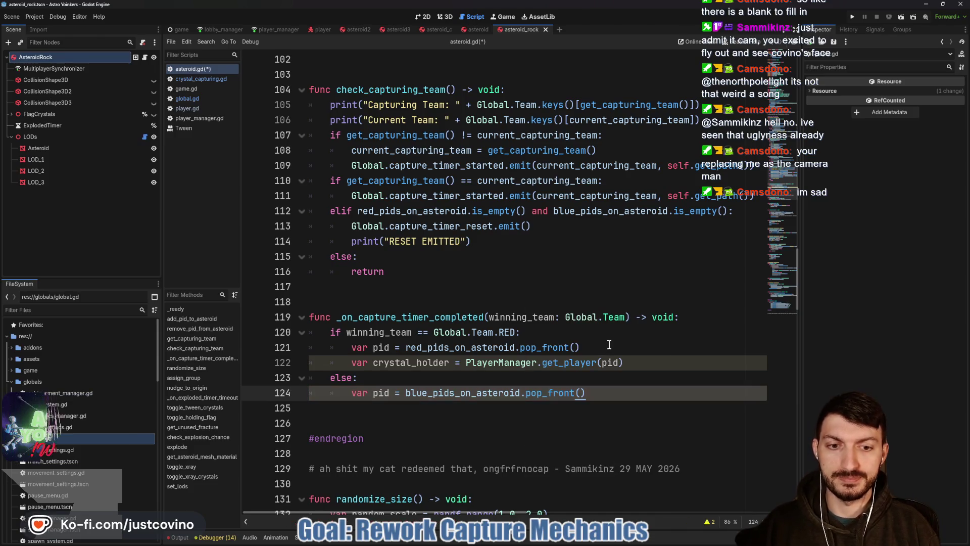
# Add crystal_holder = PlayerManager.get_player(pid) under else and save asteroid.gd
pyautogui.press('Return')
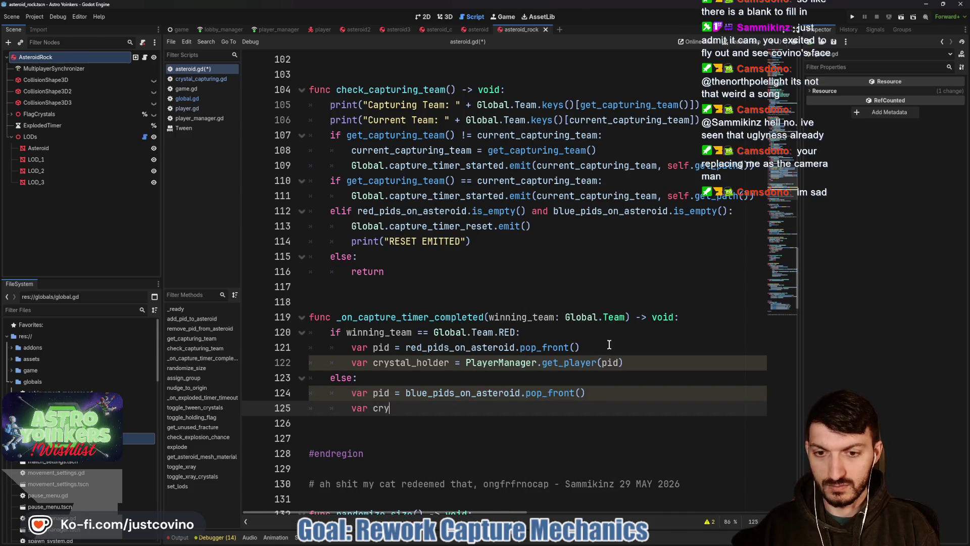
pyautogui.write('der = PlayerManage')
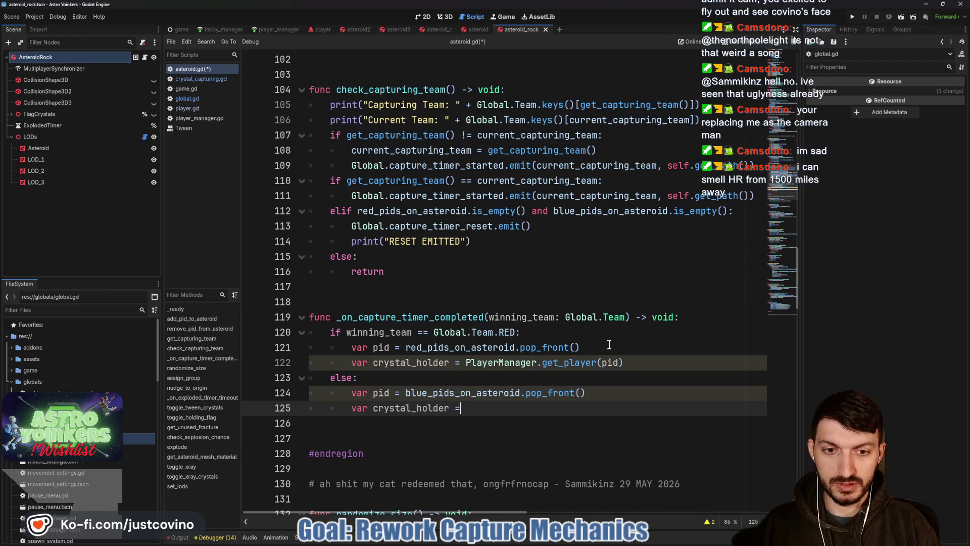
pyautogui.write('r.get')
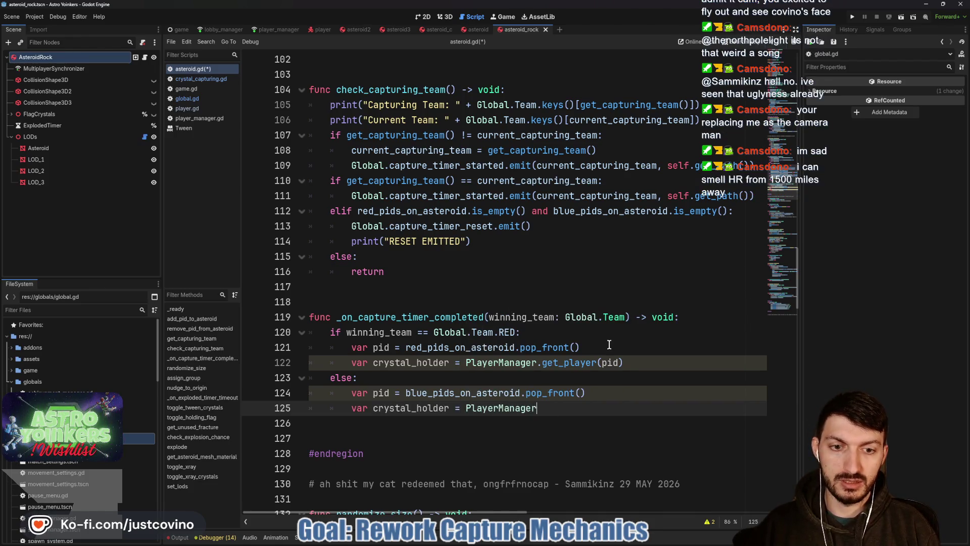
pyautogui.press('Down')
pyautogui.press('Return')
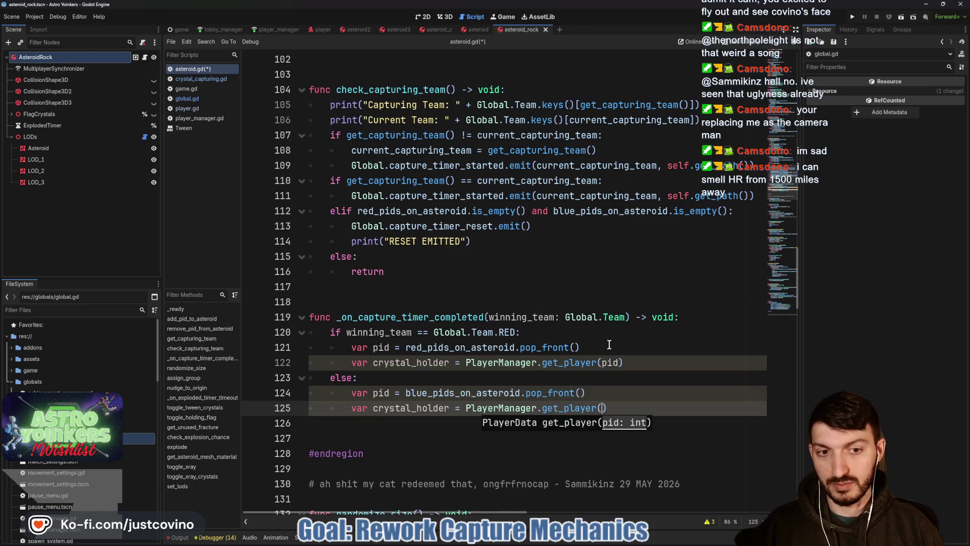
pyautogui.write('pid')
pyautogui.hotkey('ctrl', 's')
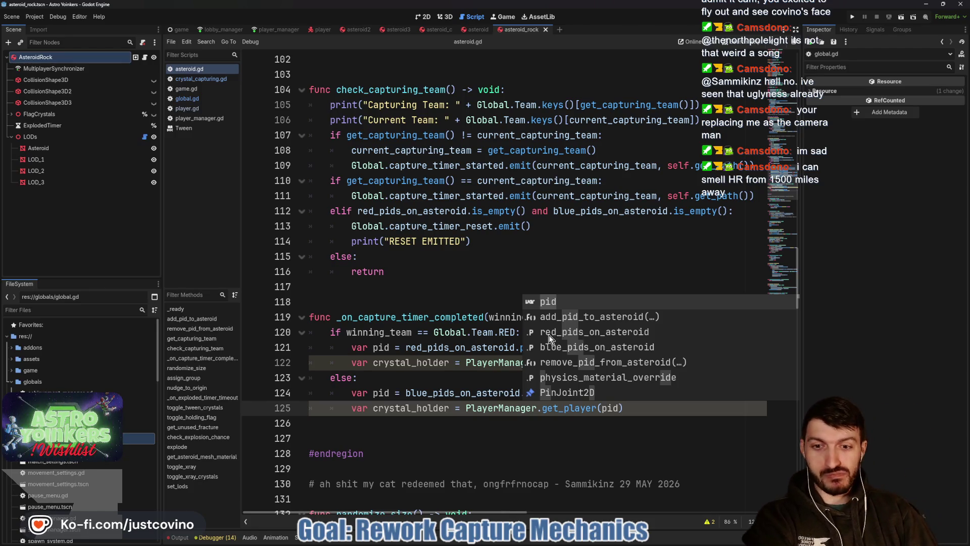
pyautogui.click(496, 375)
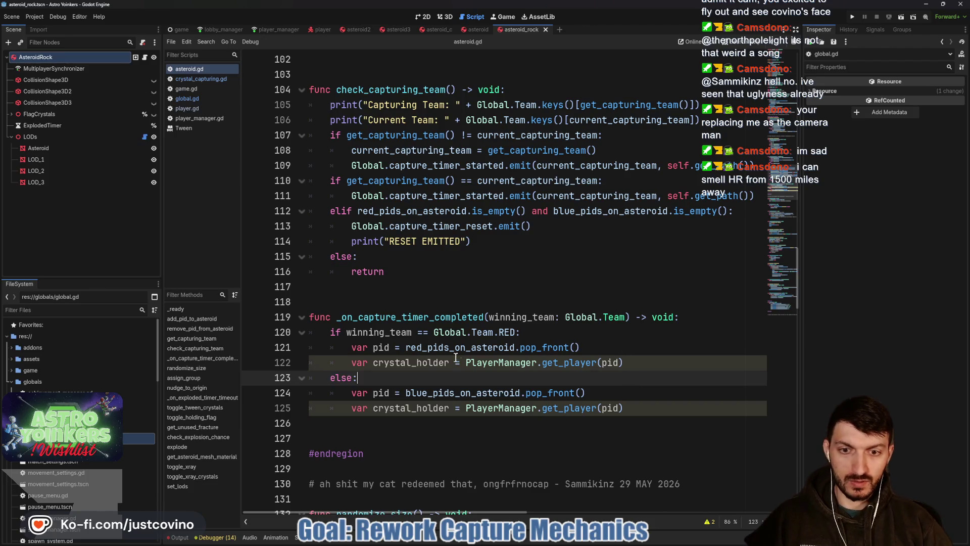
# Rename crystal_holder to holder_data on lines 122 and 125 with a multi-cursor edit
pyautogui.moveTo(416, 362); pyautogui.dragTo(374, 362)
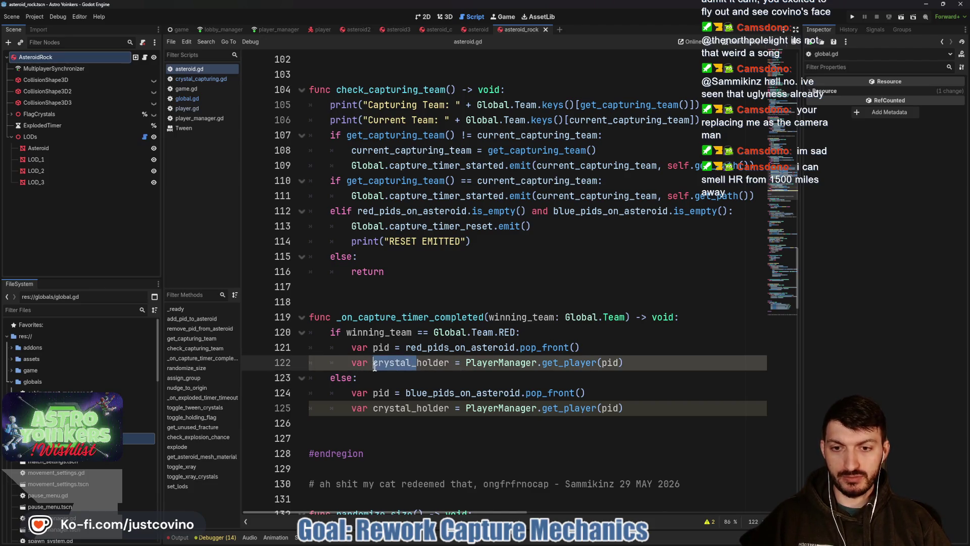
pyautogui.hotkey('ctrl', 'd')
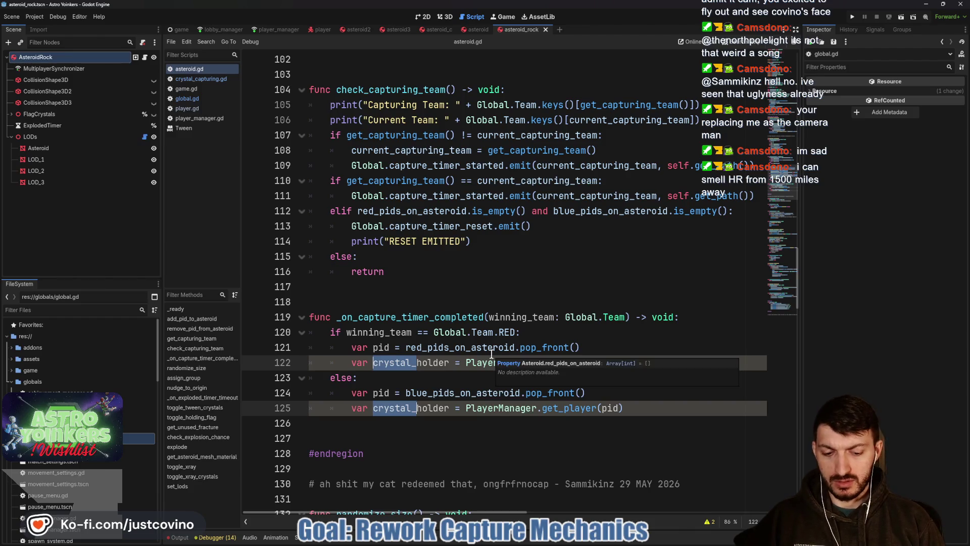
pyautogui.press('BackSpace')
pyautogui.hotkey('ctrl', 'Right')
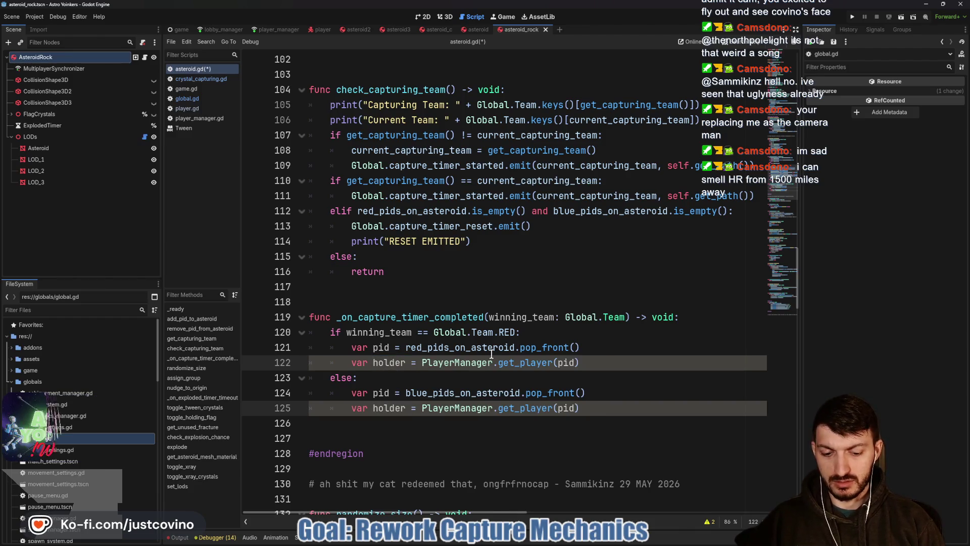
pyautogui.write('_data')
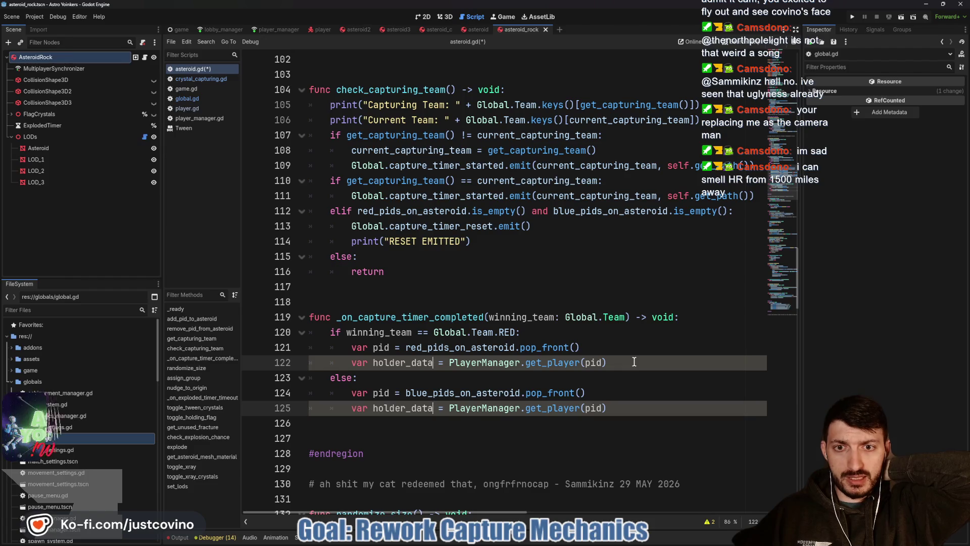
pyautogui.scroll(-3, 576, 308)
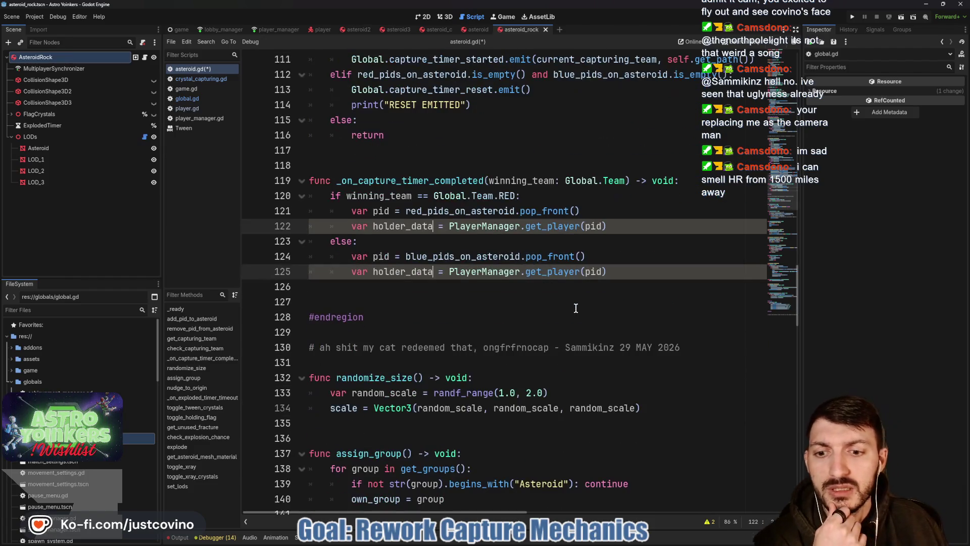
# Save asteroid.gd with the holder_data lines and switch to the Asteroid scene tab
pyautogui.scroll(-7, 572, 301)
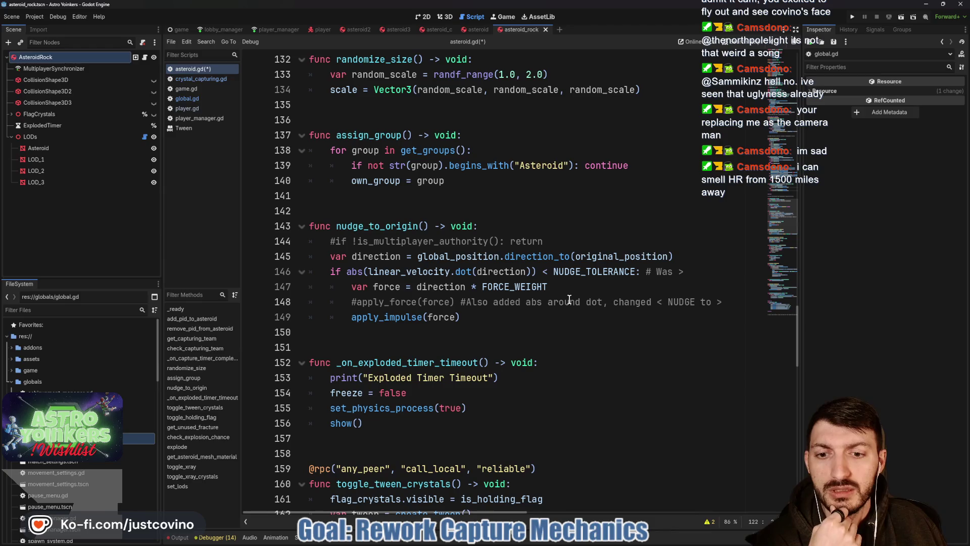
pyautogui.scroll(-6, 569, 299)
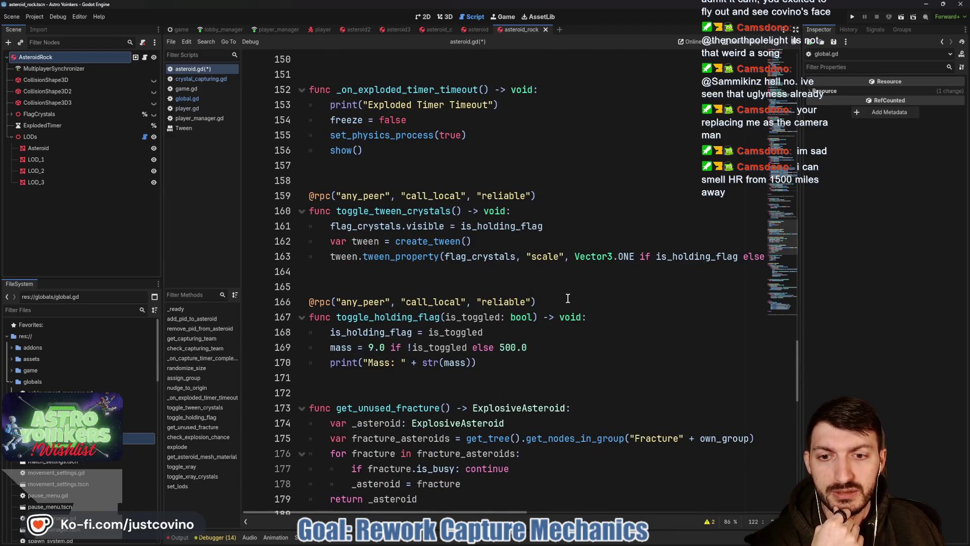
pyautogui.scroll(-2, 567, 298)
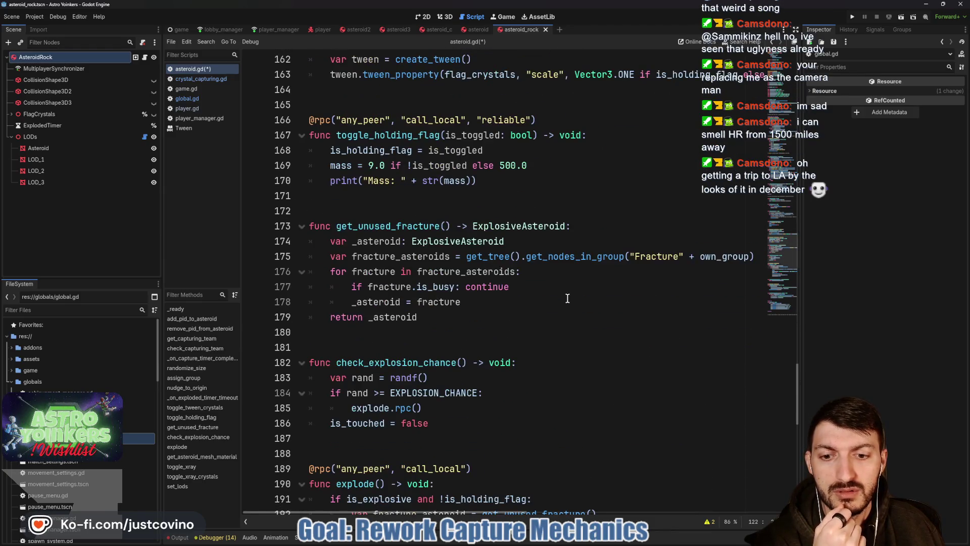
pyautogui.scroll(-2, 567, 298)
pyautogui.scroll(6, 567, 298)
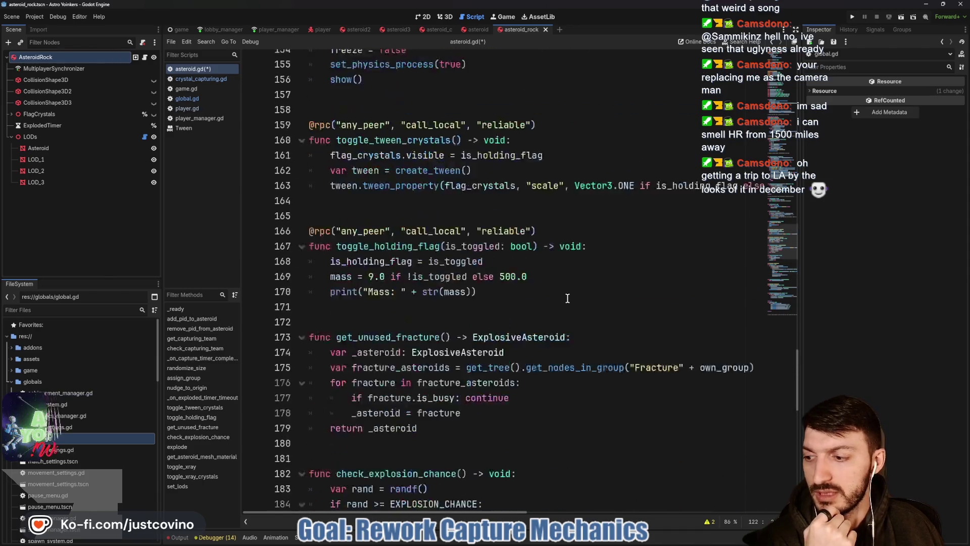
pyautogui.scroll(9, 568, 298)
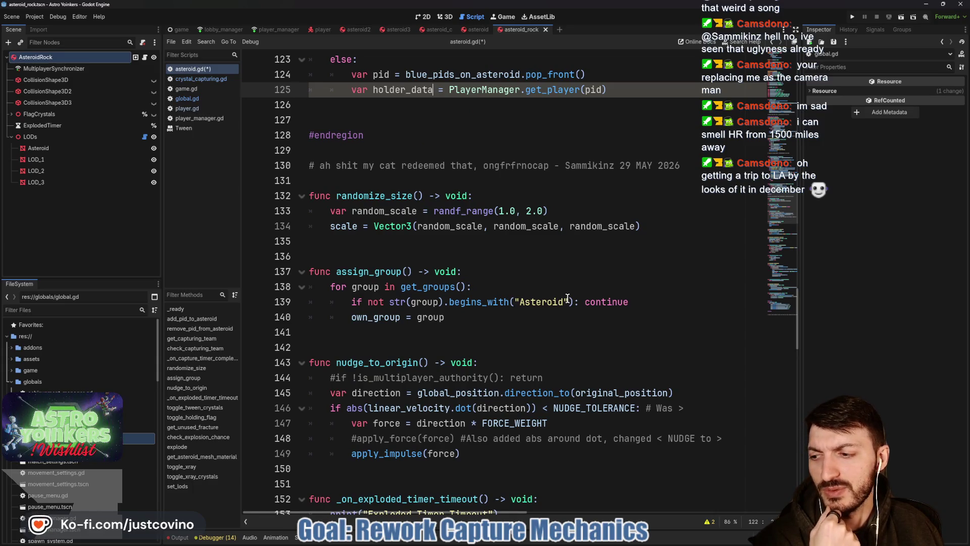
pyautogui.scroll(3, 580, 286)
pyautogui.click(622, 225)
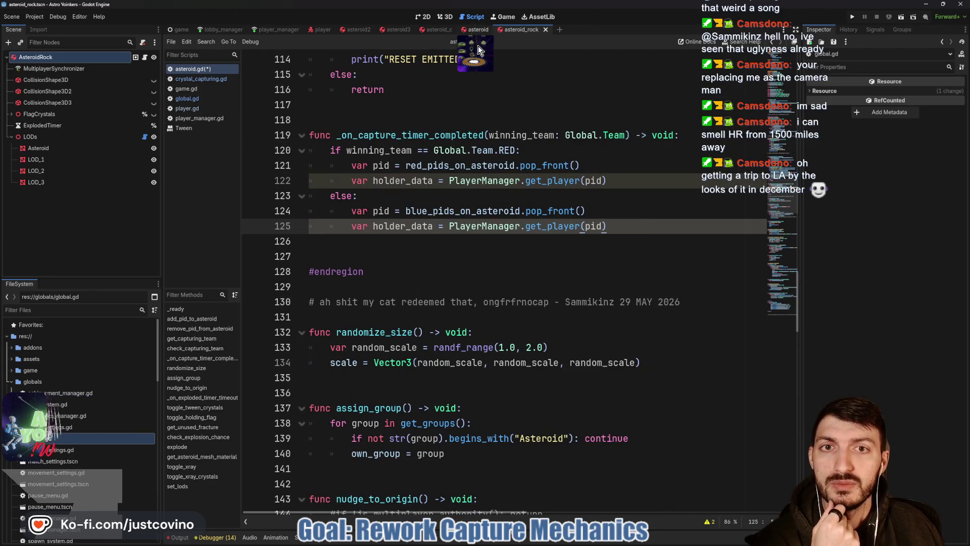
pyautogui.moveTo(535, 172)
pyautogui.hotkey('ctrl', 's')
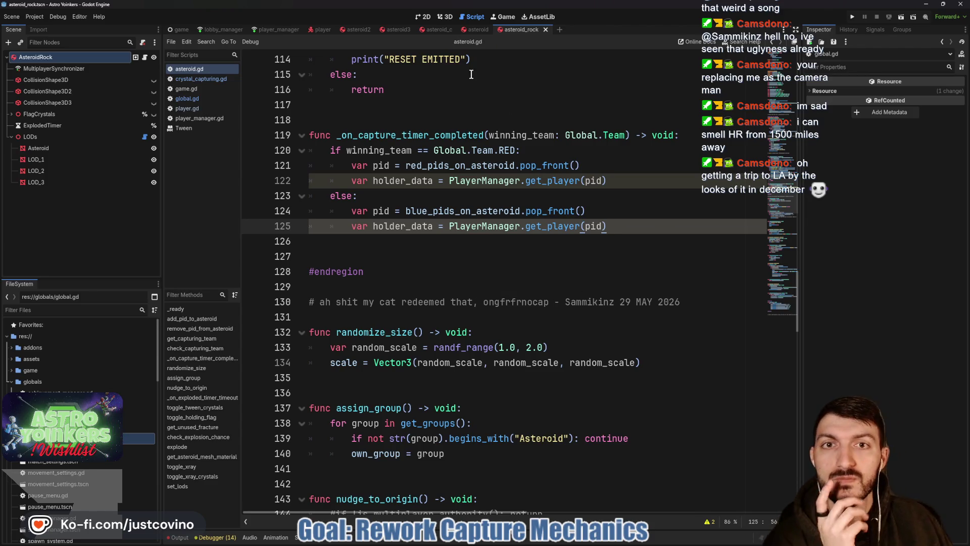
pyautogui.click(475, 30)
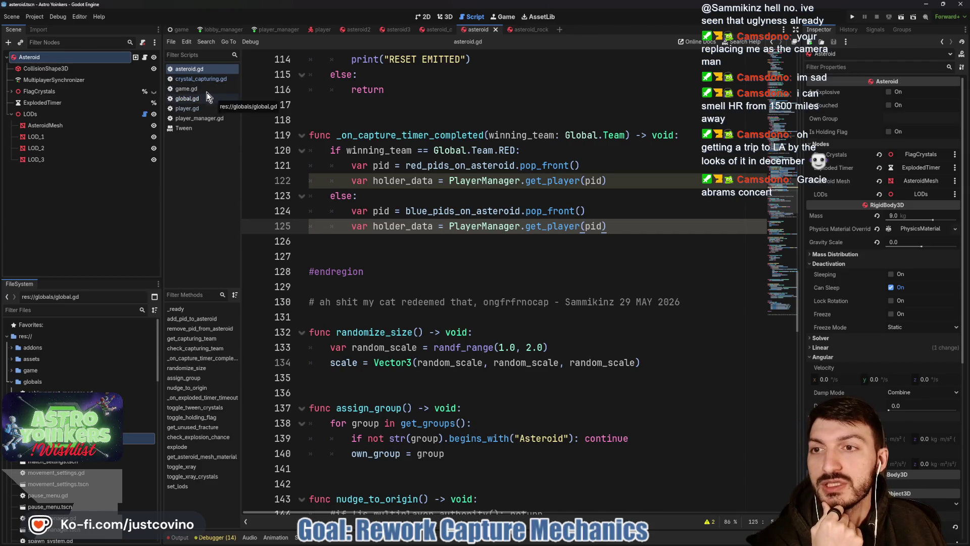
# Check the completed-state print line in crystal_capturing.gd, then open player.gd
pyautogui.click(201, 78)
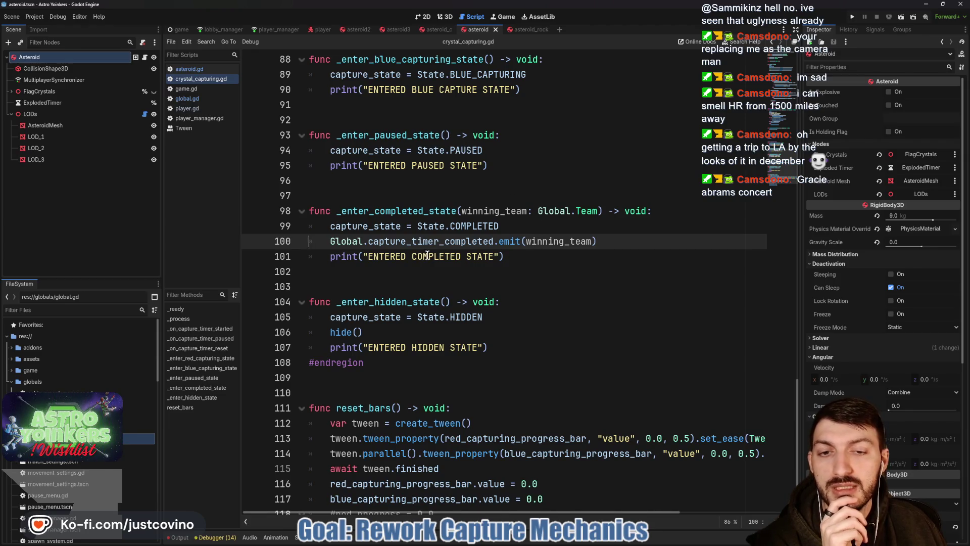
pyautogui.click(547, 259)
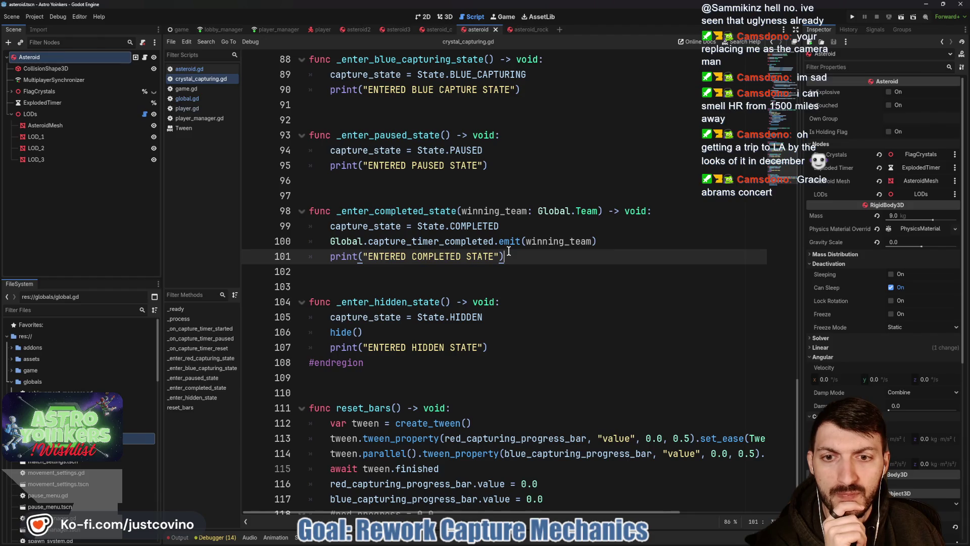
pyautogui.click(206, 107)
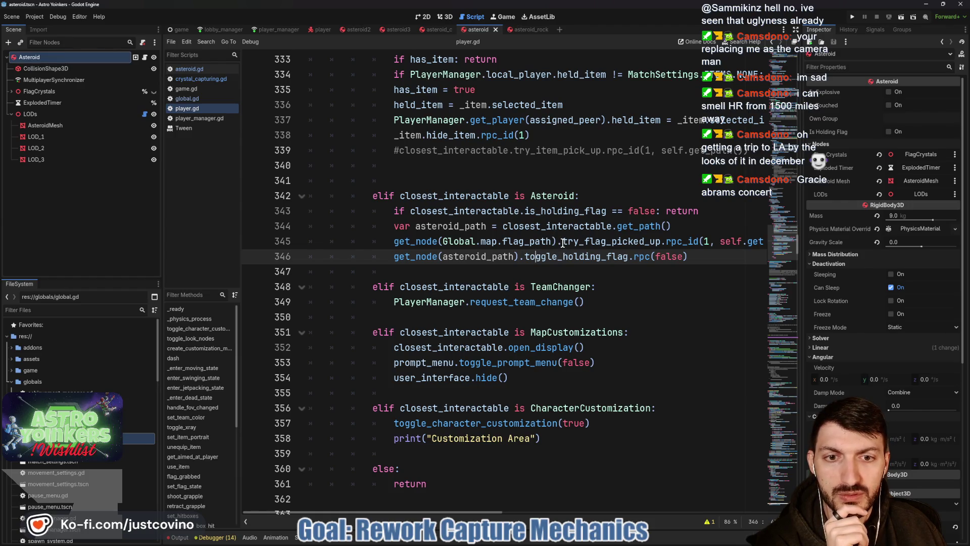
# Select get_node(Global.map.flag_path) on line 345 of player.gd
pyautogui.doubleClick(531, 241)
pyautogui.doubleClick(459, 241)
pyautogui.click(407, 241)
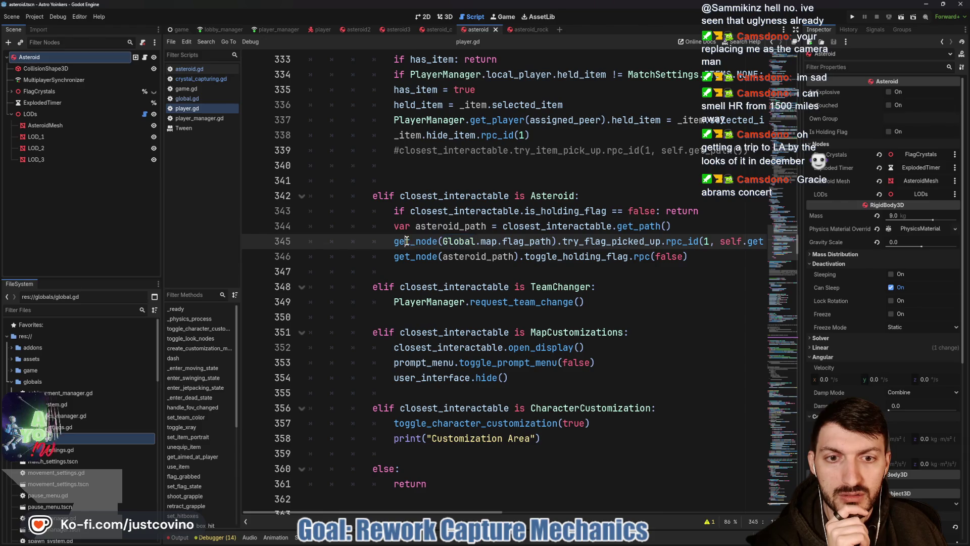
pyautogui.moveTo(394, 241); pyautogui.dragTo(556, 240)
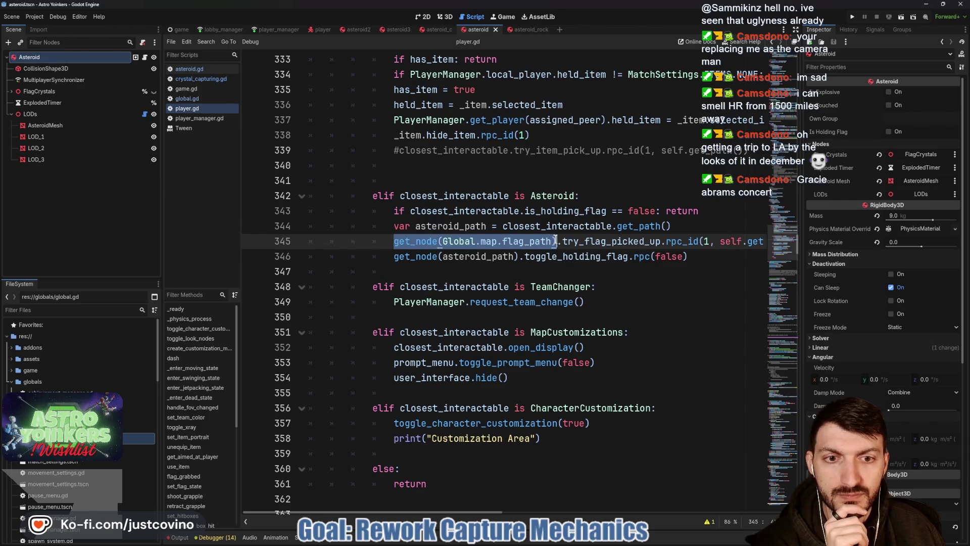
pyautogui.hscroll(3, 592, 258)
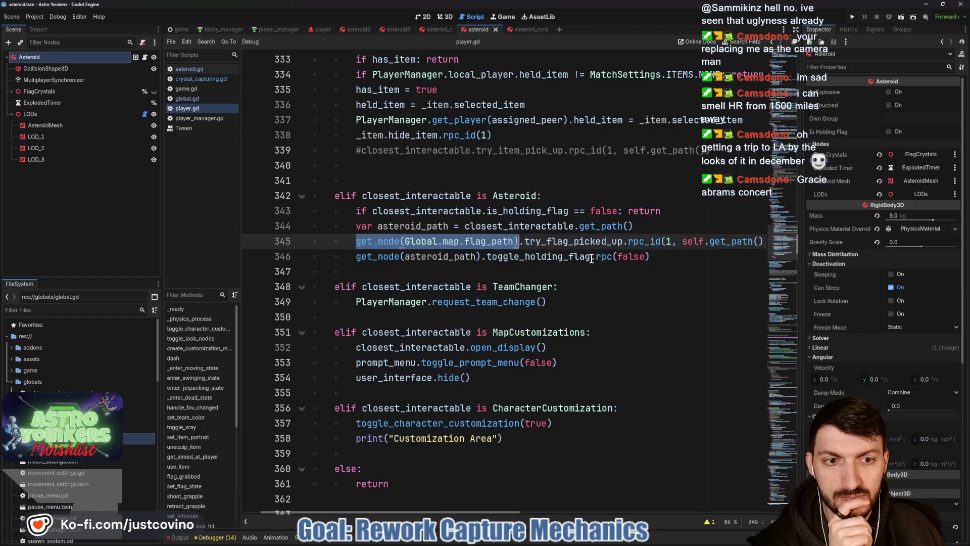
pyautogui.hscroll(4, 590, 258)
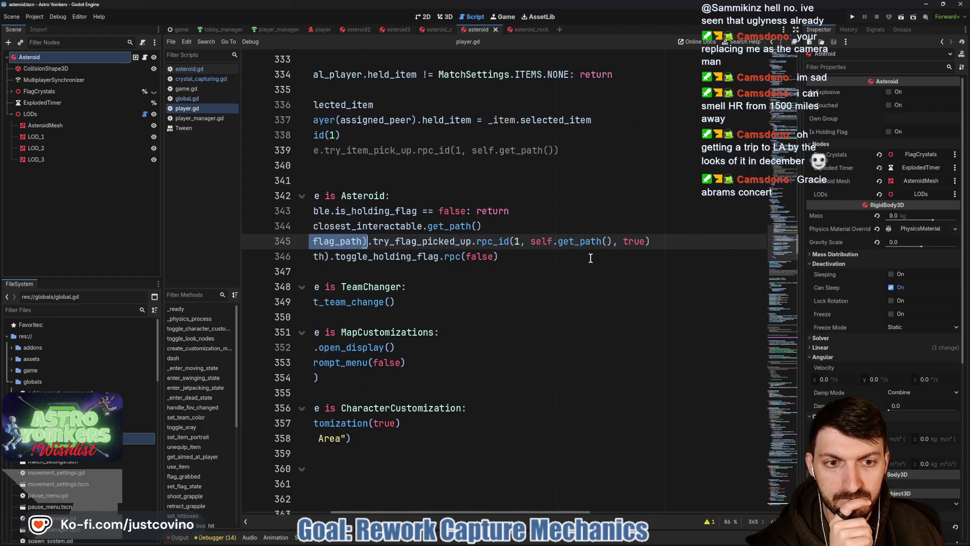
pyautogui.hscroll(-4, 590, 259)
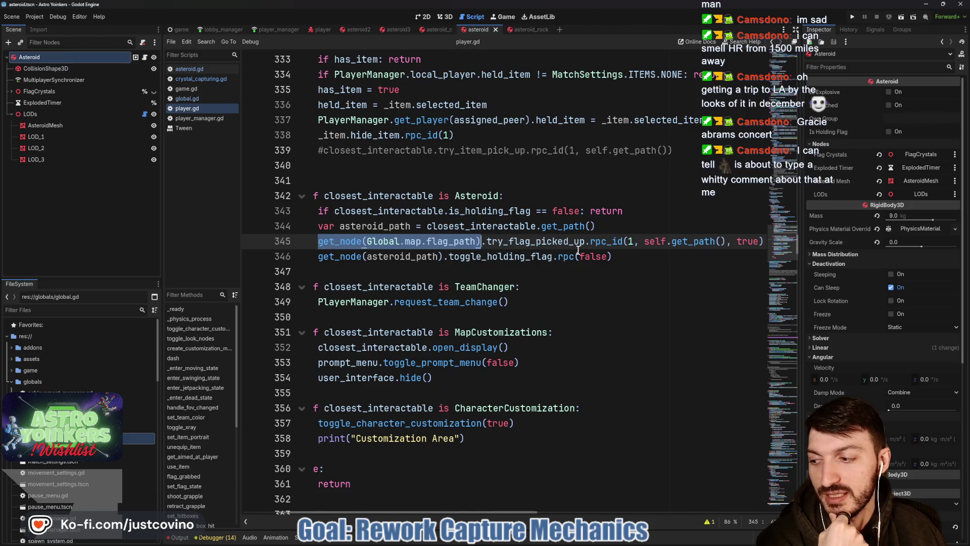
# Select all of line 346, then return to the _on_capture_timer_completed header in asteroid.gd
pyautogui.click(620, 257)
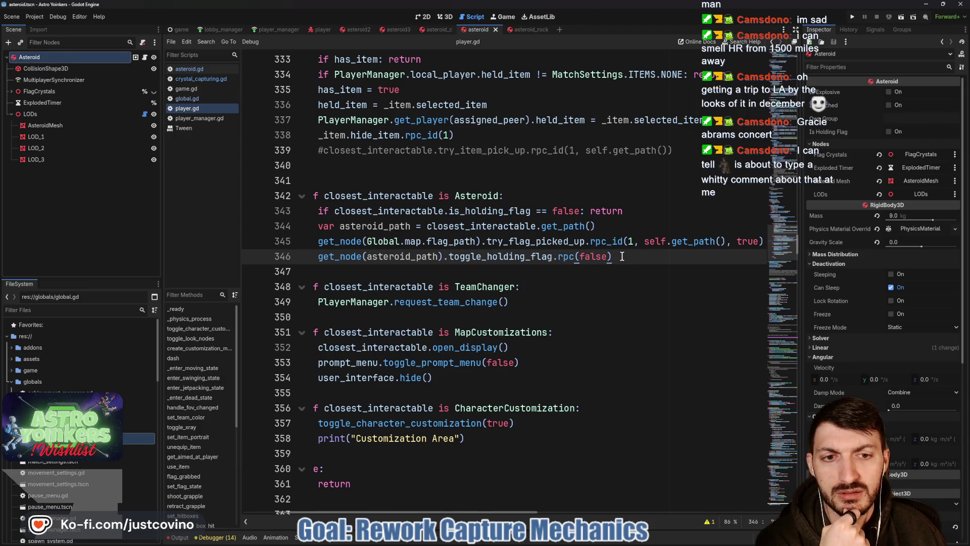
pyautogui.moveTo(622, 256)
pyautogui.mouseDown()
pyautogui.moveTo(314, 256)
pyautogui.moveTo(301, 244)
pyautogui.mouseUp()
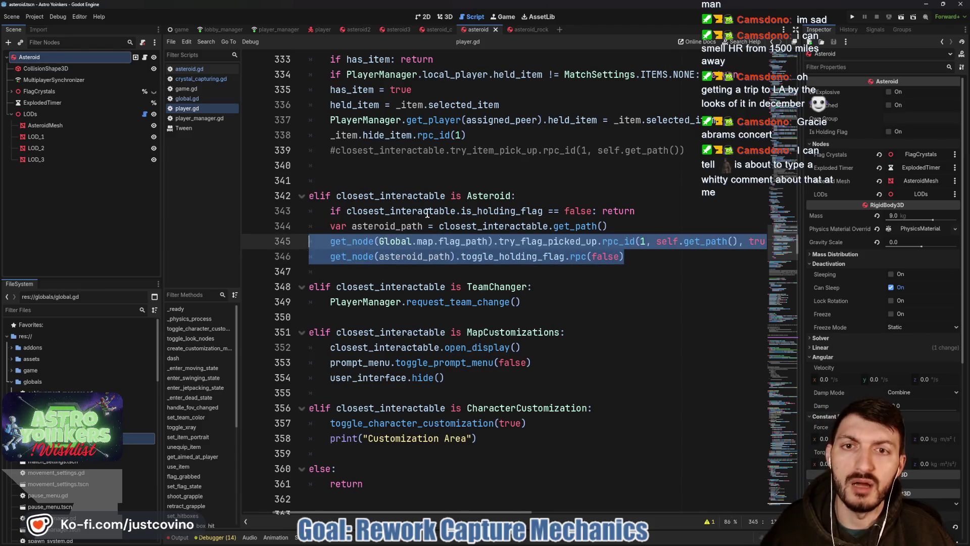
pyautogui.click(518, 30)
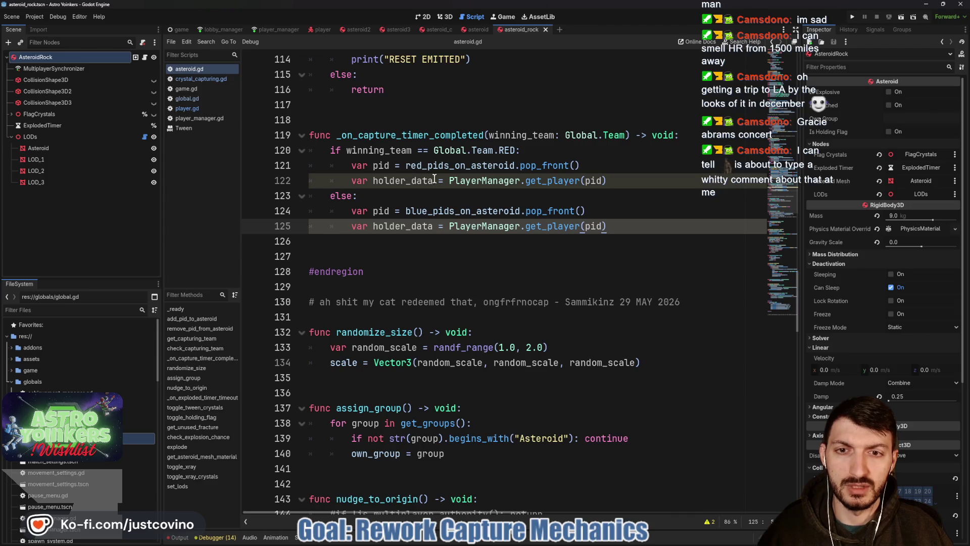
pyautogui.click(697, 133)
# Declare var pid: int and var holder_data: PlayerData at the top of the function
pyautogui.press('Return')
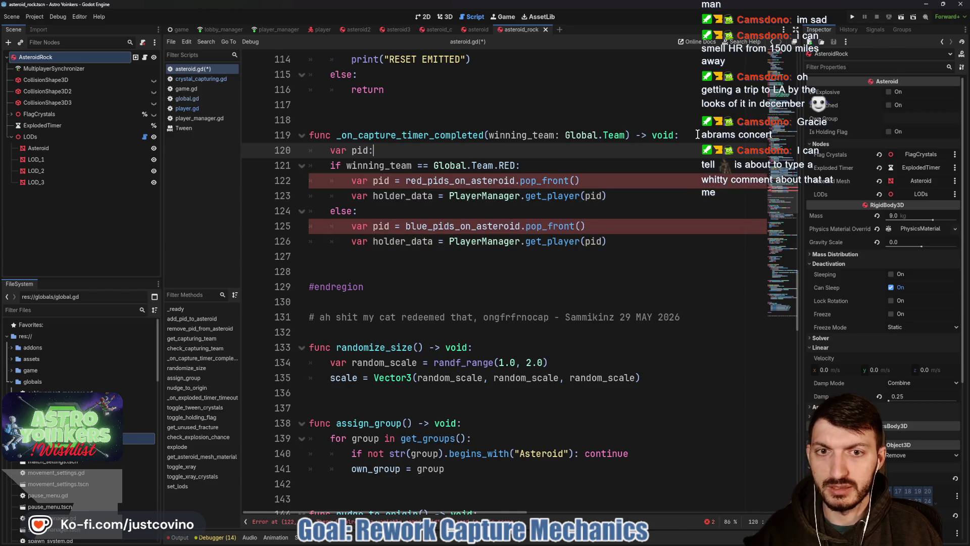
pyautogui.write('t')
pyautogui.press('Return')
pyautogui.press('Return')
pyautogui.write('va')
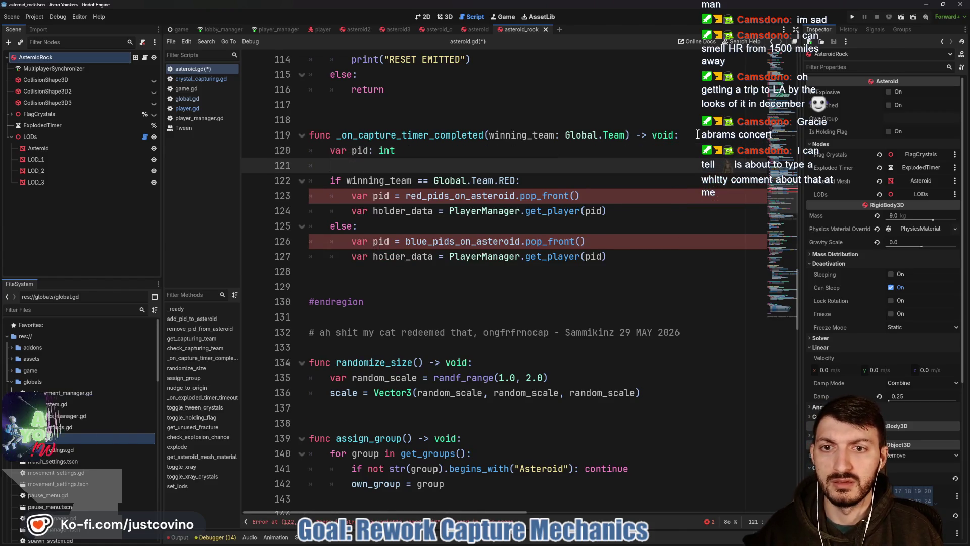
pyautogui.write('r holder_data: ')
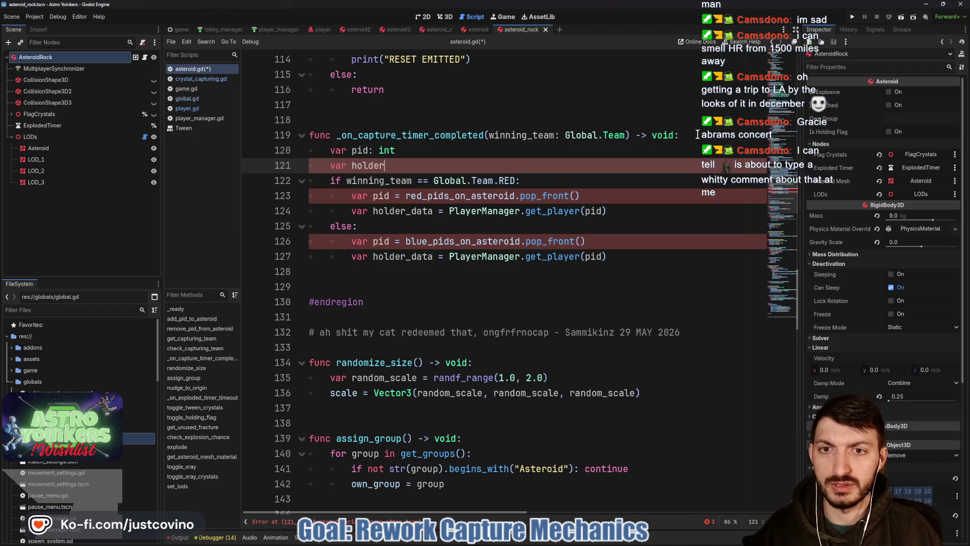
pyautogui.write('PlayerData')
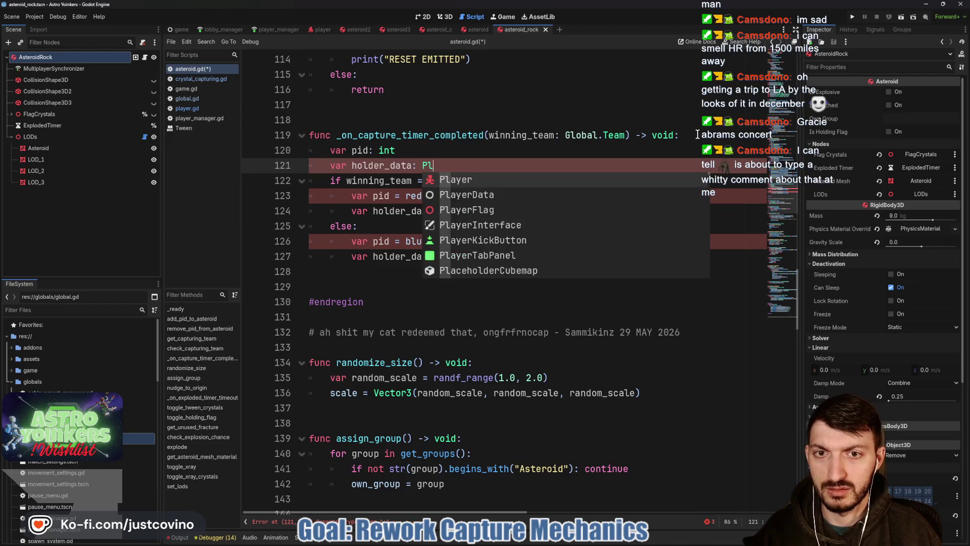
# Strip 'var' from the four branch assignments at once and paste the flag pickup calls below
pyautogui.click(373, 196)
pyautogui.hotkey('shift', 'alt', 'Down')
pyautogui.keyDown('alt'); pyautogui.click(374, 241); pyautogui.keyUp('alt')
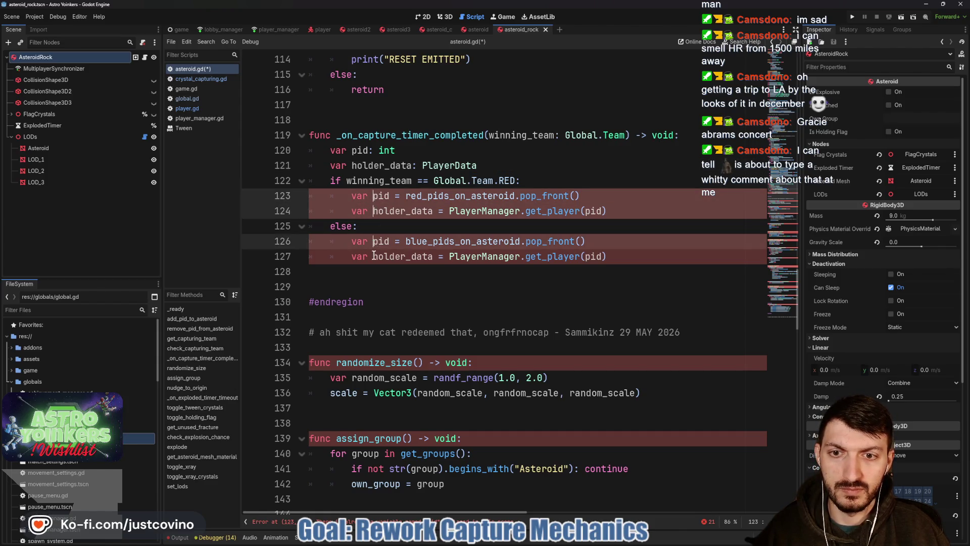
pyautogui.keyDown('alt'); pyautogui.click(375, 256); pyautogui.keyUp('alt')
pyautogui.press('BackSpace')
pyautogui.press('BackSpace')
pyautogui.press('BackSpace')
pyautogui.press('BackSpace')
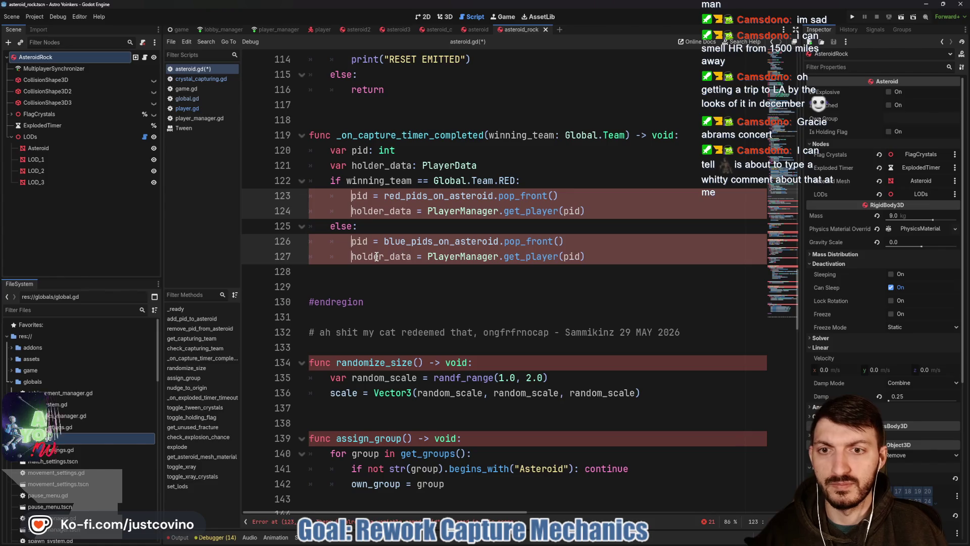
pyautogui.click(447, 275)
pyautogui.press('Tab')
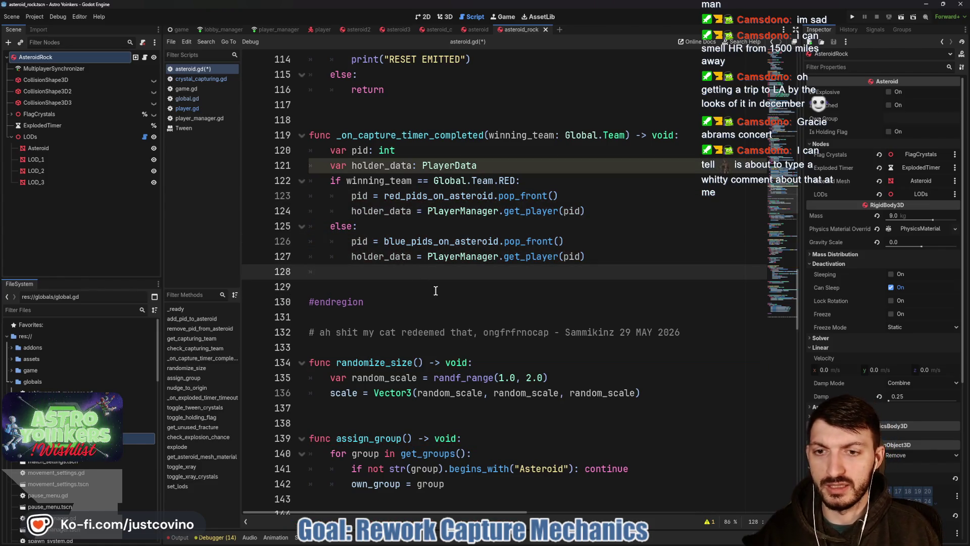
pyautogui.hotkey('ctrl', 'v')
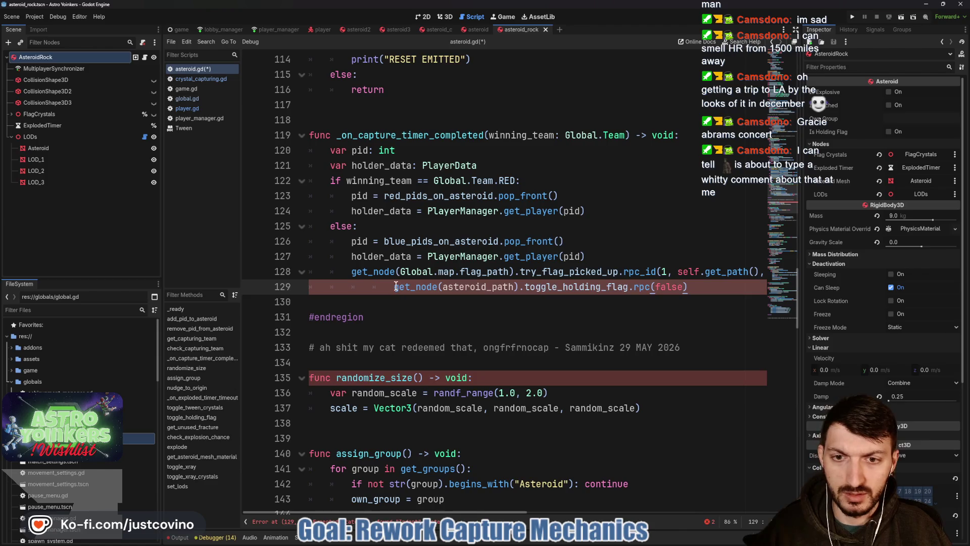
# Outdent the pasted line and delete get_node(asteroid_path). before toggle_holding_flag
pyautogui.press('Home')
pyautogui.press('BackSpace')
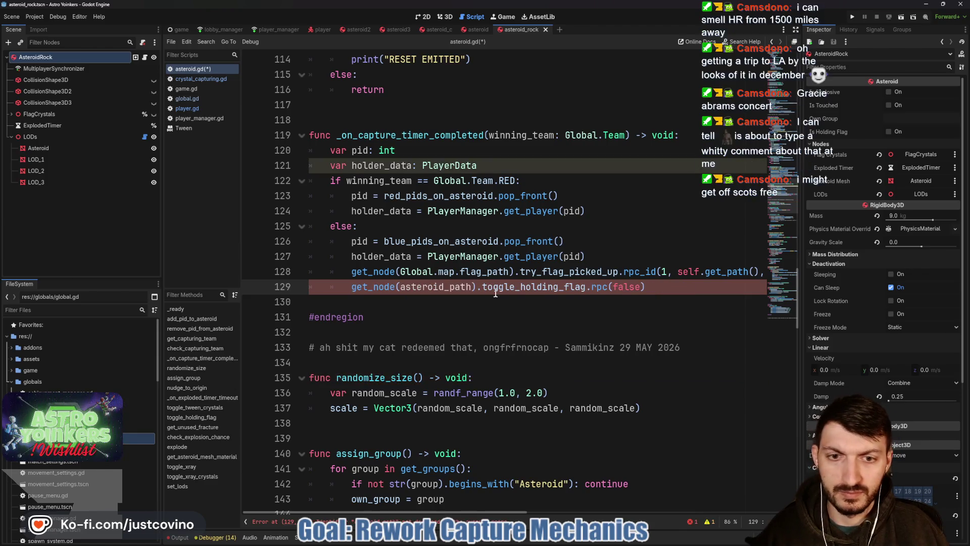
pyautogui.moveTo(480, 292); pyautogui.dragTo(347, 292)
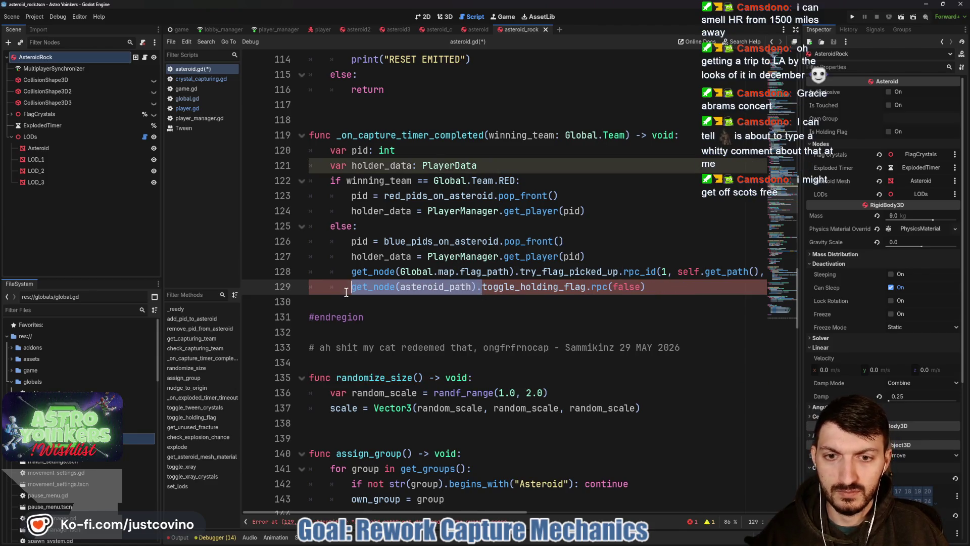
pyautogui.press('BackSpace')
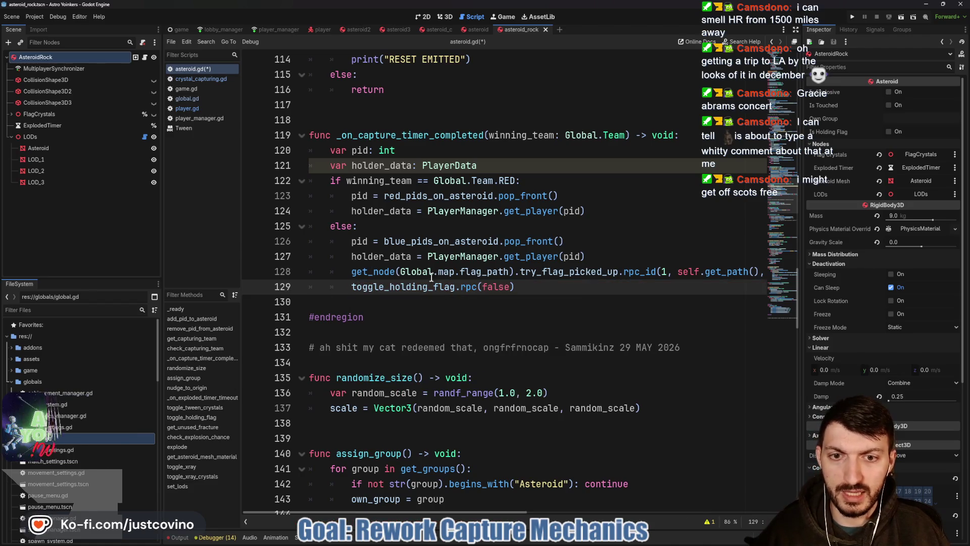
# Replace self.get_path() with holder_data.avatar_reference.get_path() and save asteroid.gd
pyautogui.hscroll(2, 545, 279)
pyautogui.hscroll(2, 604, 274)
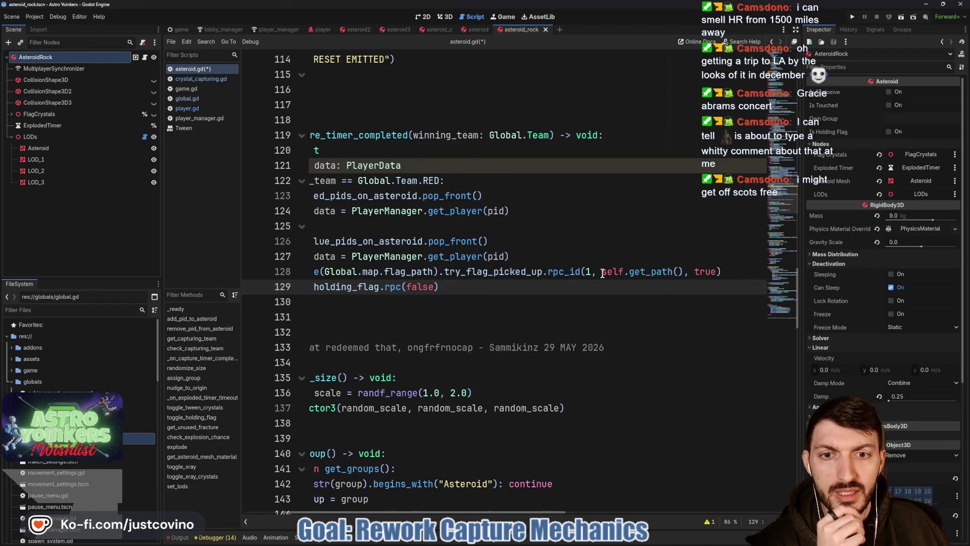
pyautogui.moveTo(602, 273); pyautogui.dragTo(683, 273)
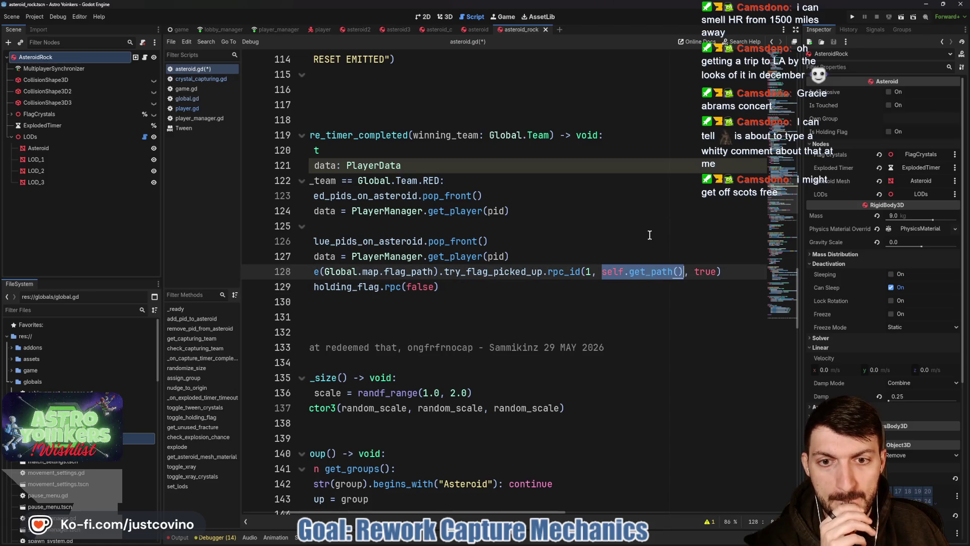
pyautogui.hscroll(-2, 650, 235)
pyautogui.hscroll(-2, 651, 235)
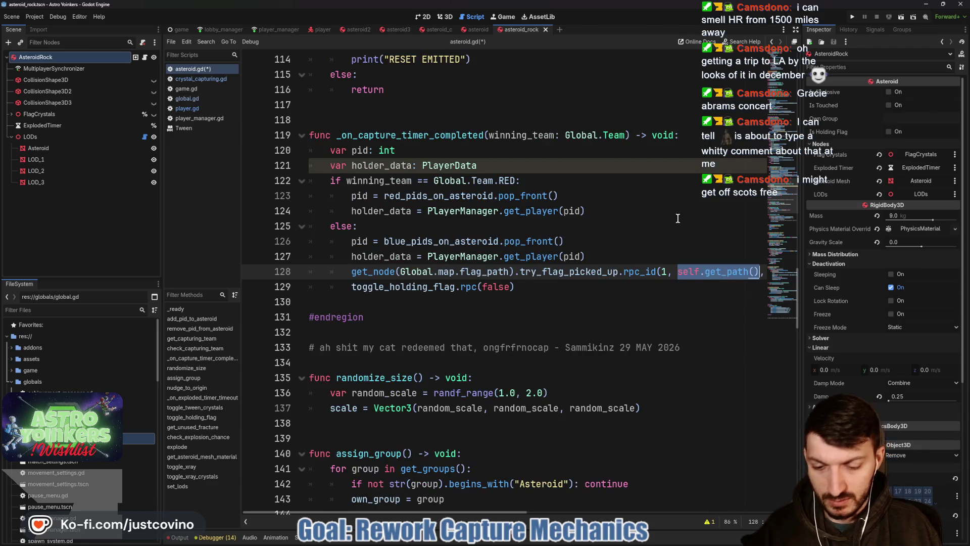
pyautogui.write('holder_data.')
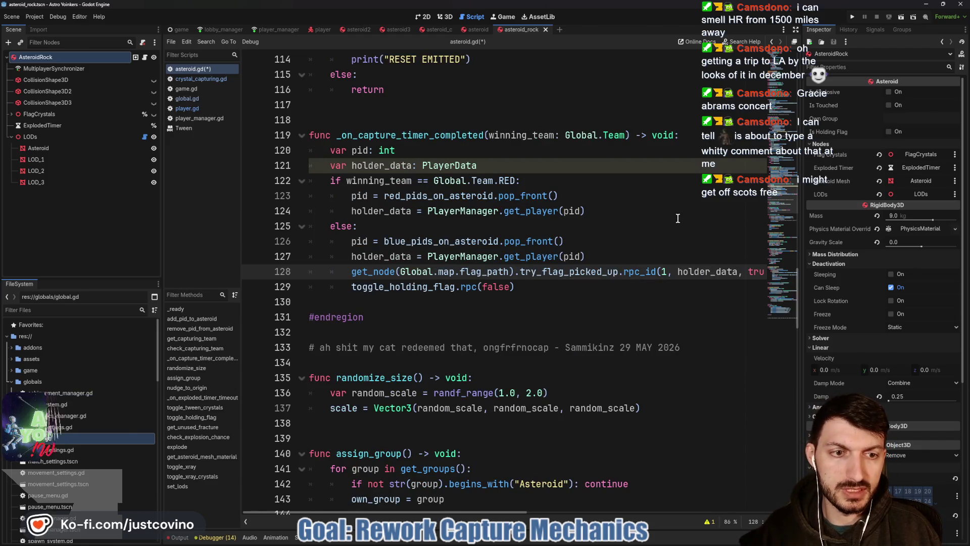
pyautogui.write('ava')
pyautogui.press('Return')
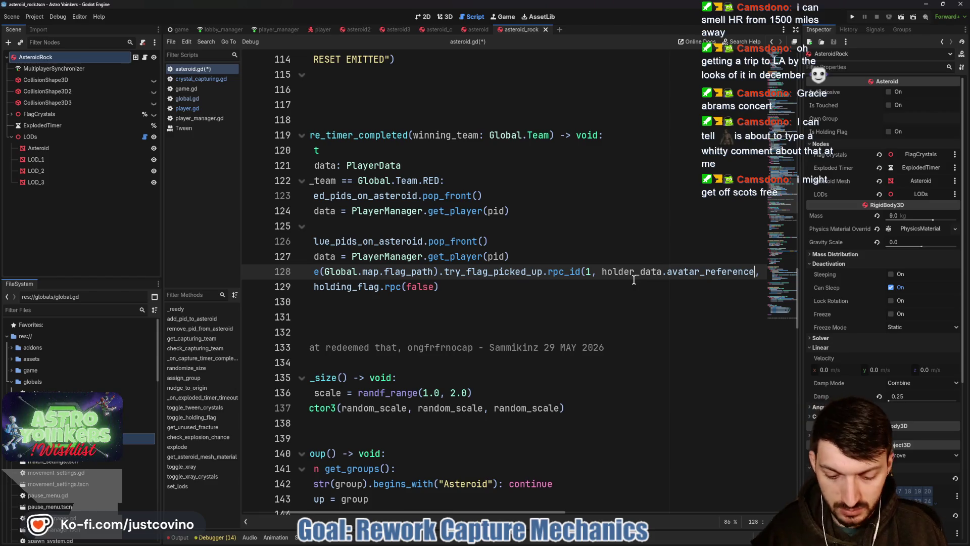
pyautogui.write('.get_path')
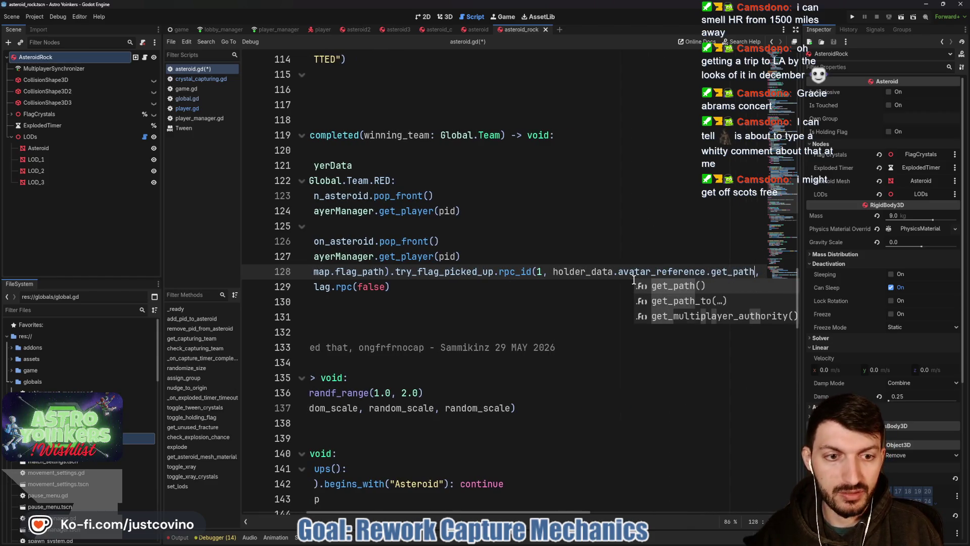
pyautogui.press('Return')
pyautogui.hotkey('ctrl', 's')
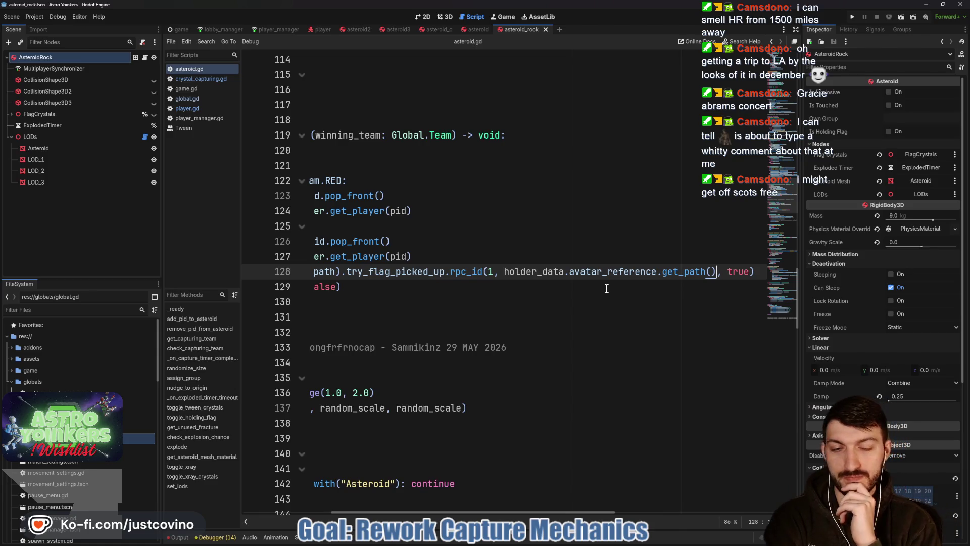
# Run the project to test the capture changes
pyautogui.hscroll(-5, 505, 291)
pyautogui.click(376, 302)
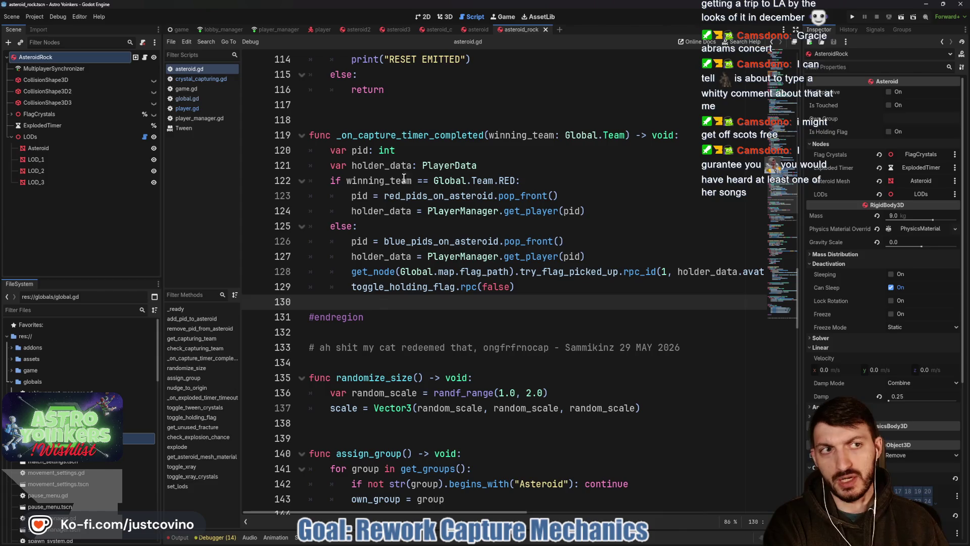
pyautogui.click(854, 17)
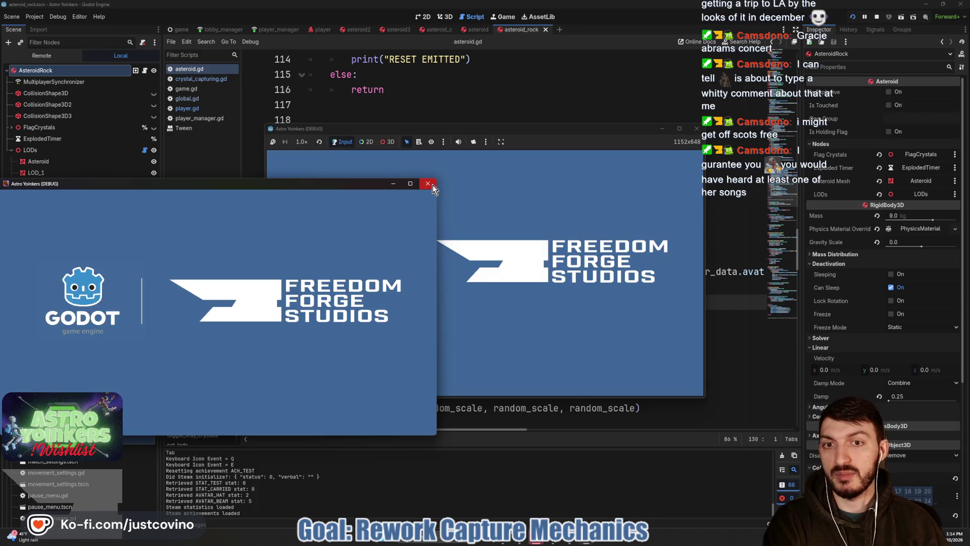
# Close the extra game instance, enlarge the window, and host a lobby
pyautogui.click(428, 184)
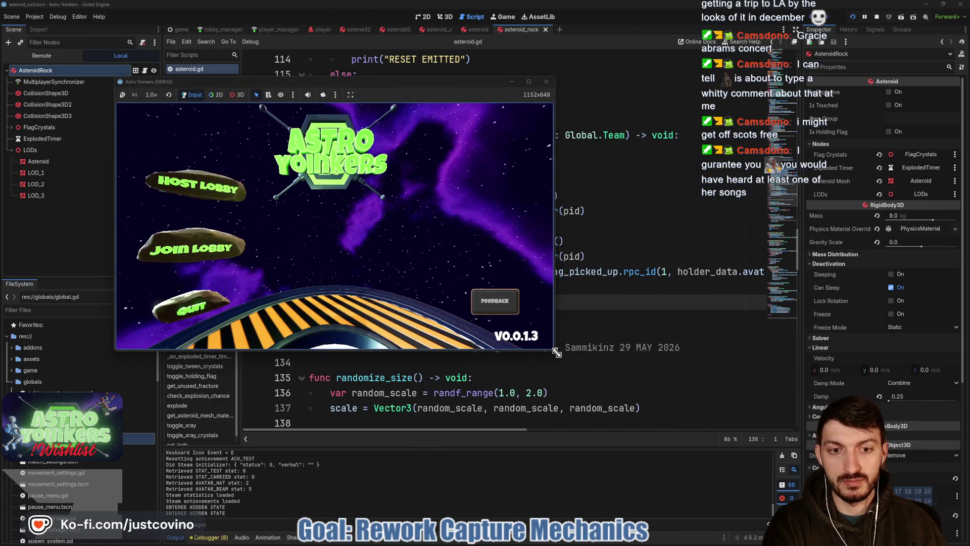
pyautogui.moveTo(553, 349); pyautogui.dragTo(734, 466)
pyautogui.click(237, 225)
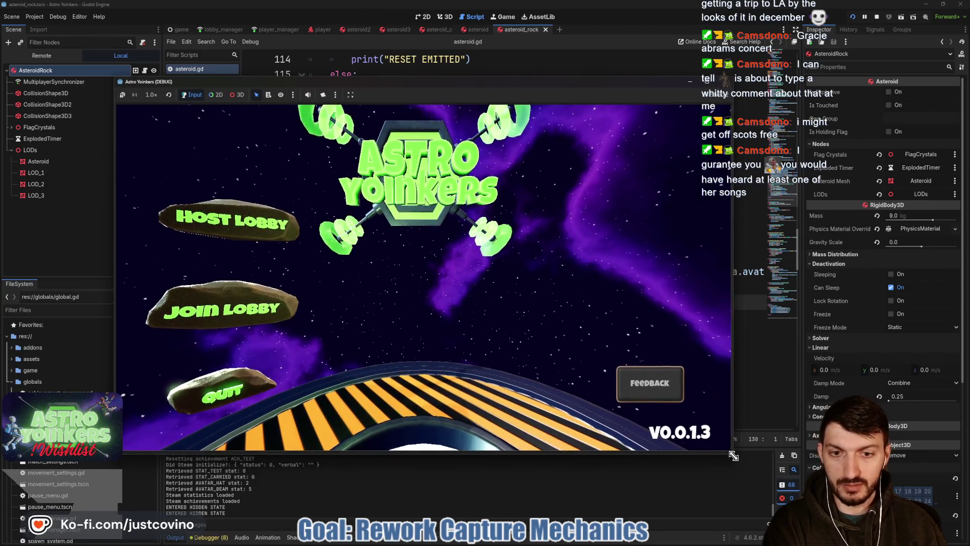
pyautogui.click(419, 291)
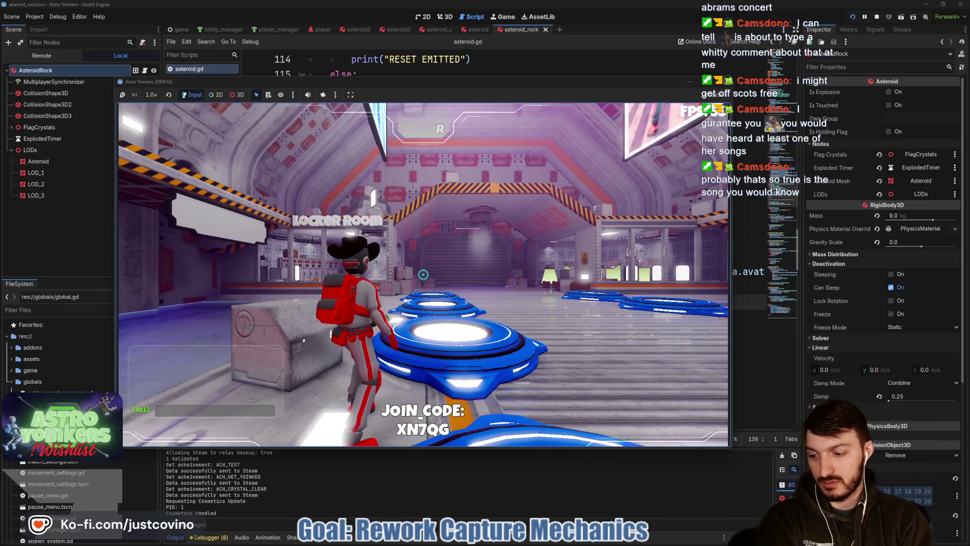
# Walk onto the launch pad and grapple between asteroids toward the green crystal
pyautogui.press('w')
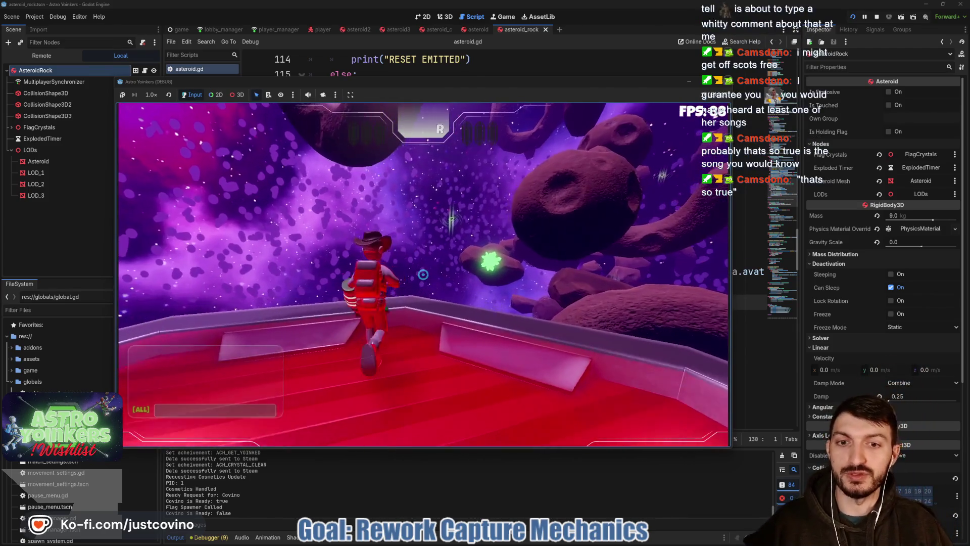
pyautogui.press('space')
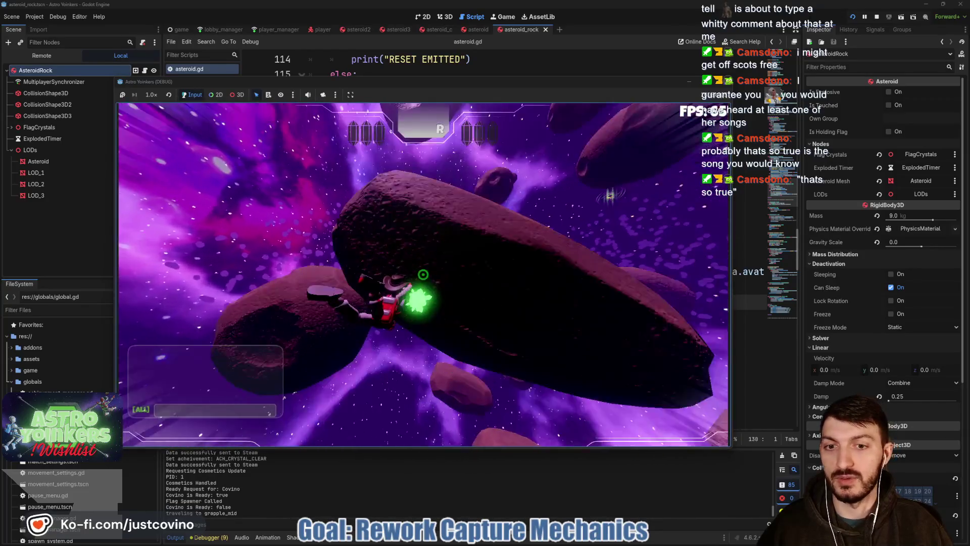
pyautogui.press('space')
pyautogui.press('space')
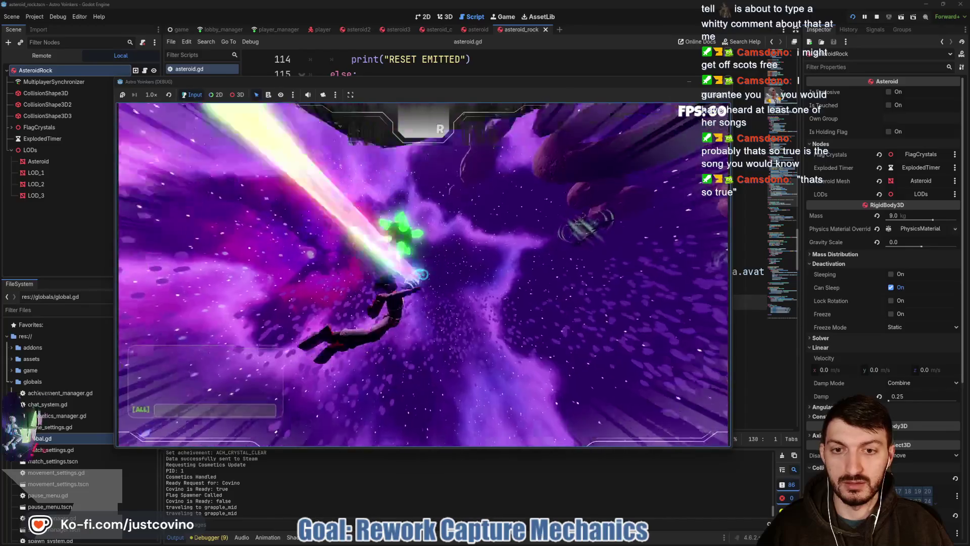
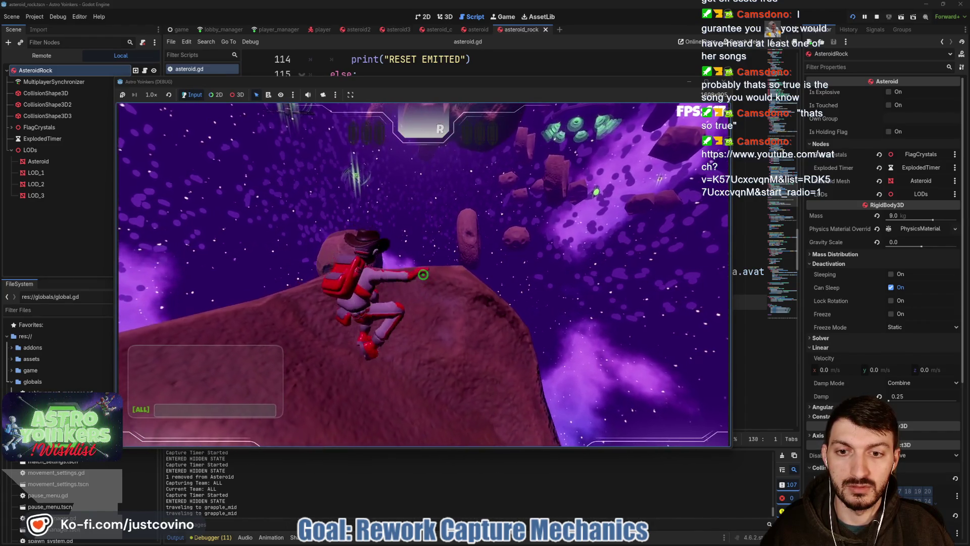
# Pause the running game and return to asteroid.gd in the script editor
pyautogui.press('Escape')
pyautogui.click(594, 466)
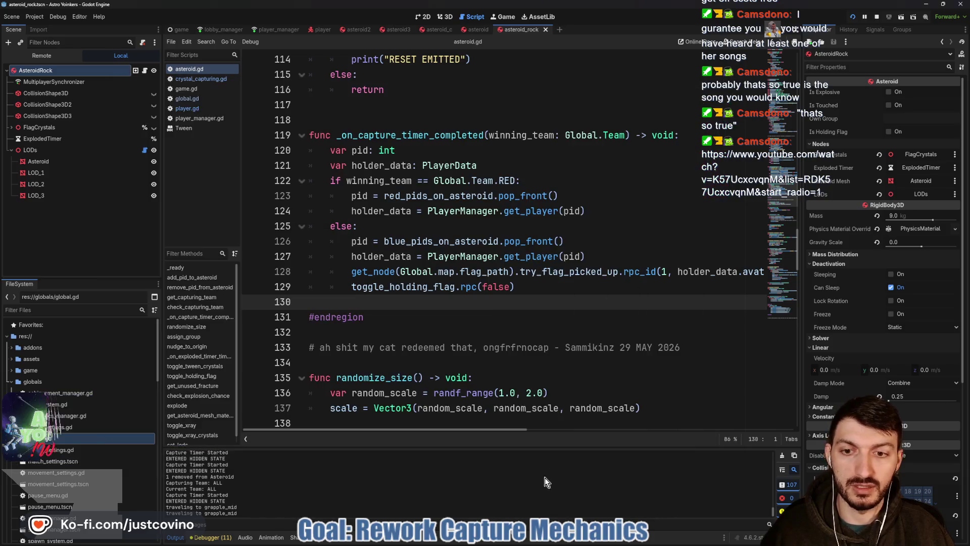
pyautogui.scroll(15, 425, 194)
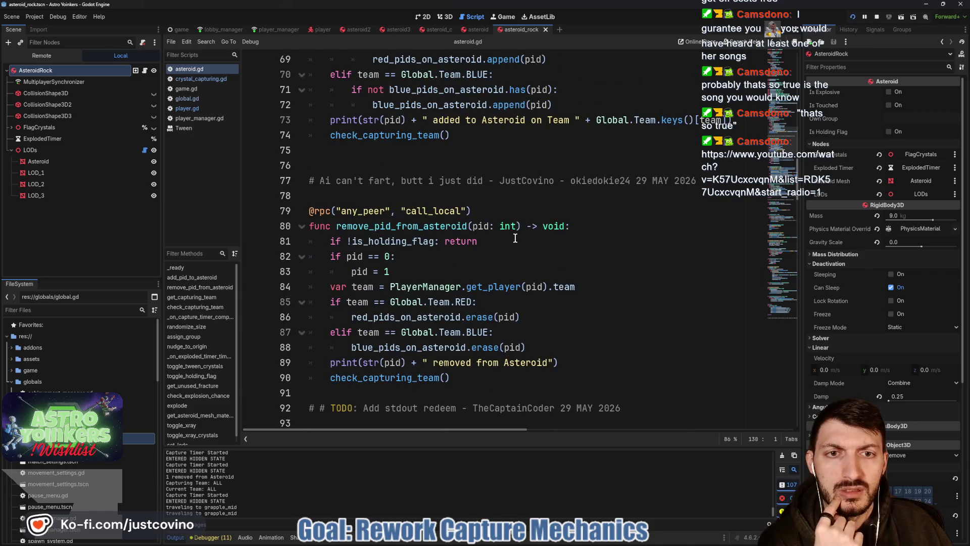
pyautogui.scroll(10, 515, 238)
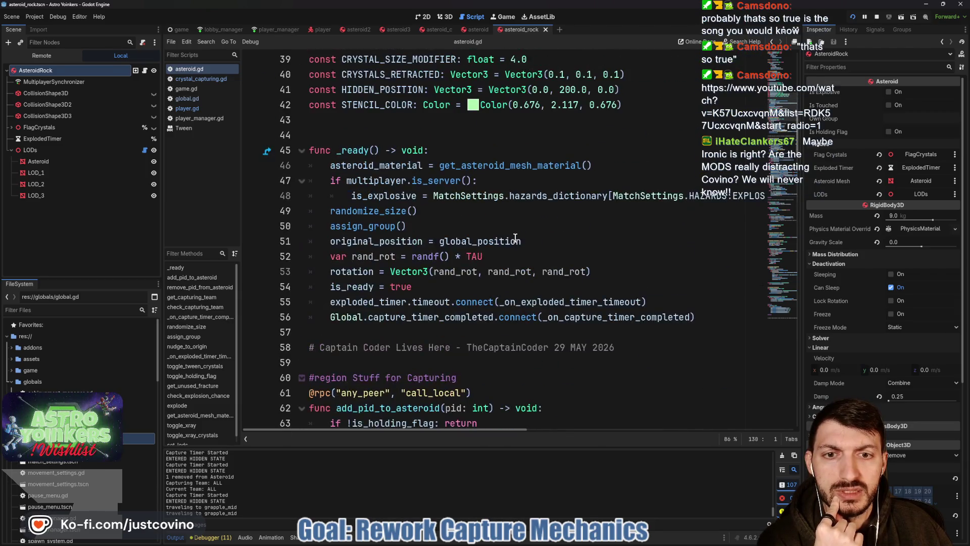
# Open crystal_capturing.gd and scroll to its red and blue capture states
pyautogui.click(203, 79)
pyautogui.scroll(-3, 512, 244)
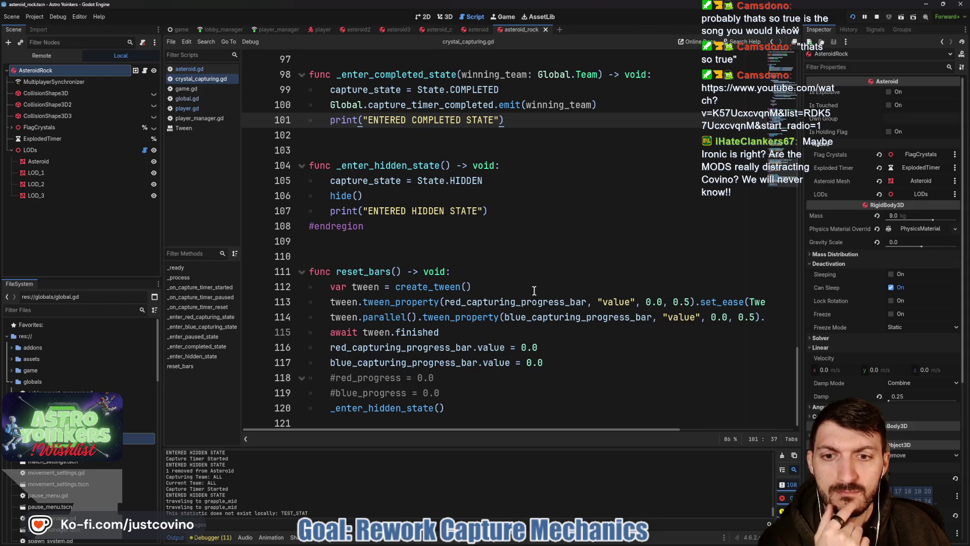
pyautogui.scroll(4, 534, 291)
pyautogui.scroll(9, 534, 291)
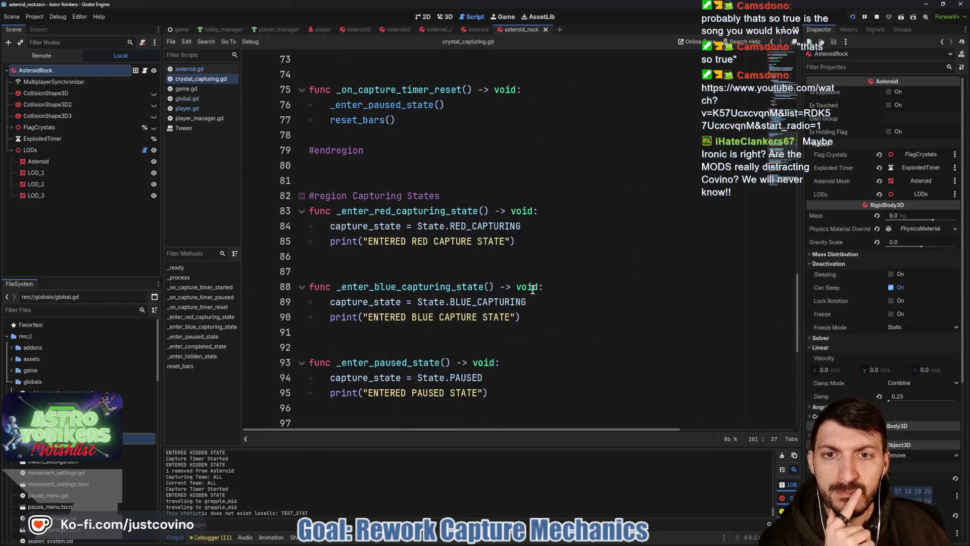
pyautogui.scroll(4, 533, 289)
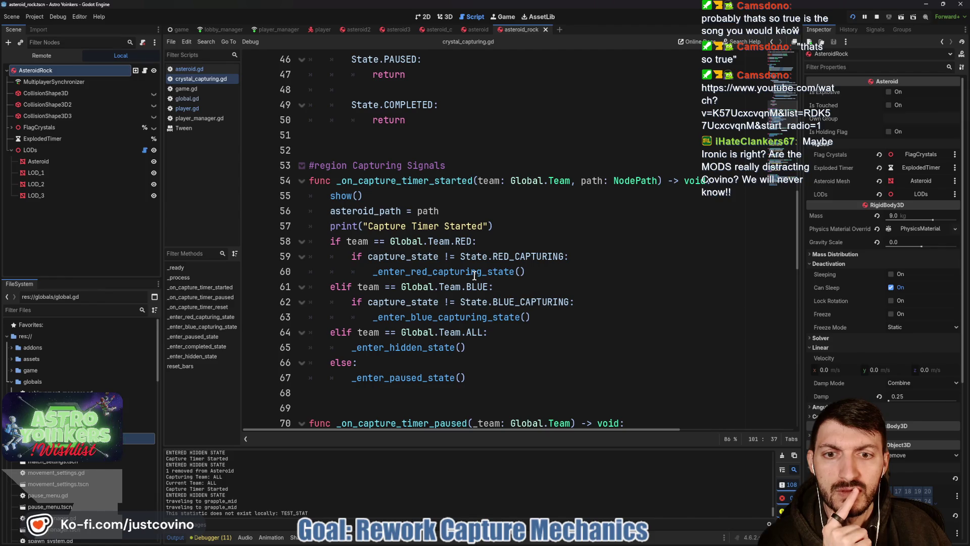
pyautogui.scroll(11, 482, 273)
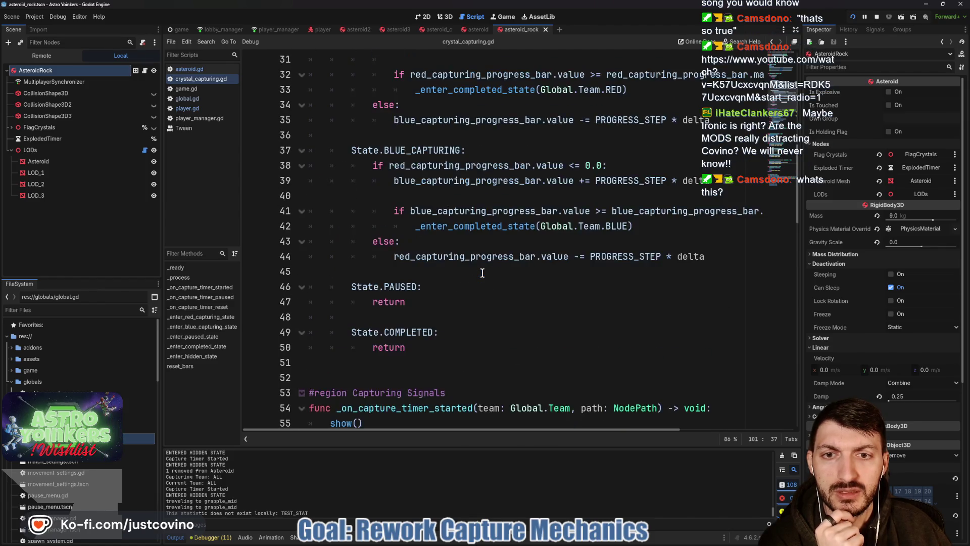
pyautogui.scroll(-4, 482, 273)
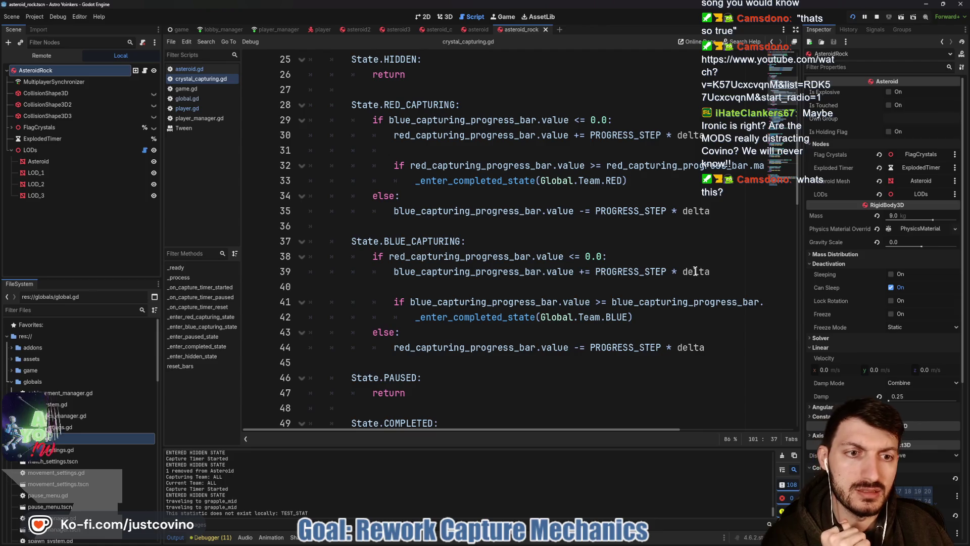
# Replace delta on lines 30, 35, 39 and 44 with (delta * 4.0) and save the script
pyautogui.doubleClick(702, 135)
pyautogui.moveTo(703, 134); pyautogui.dragTo(712, 133)
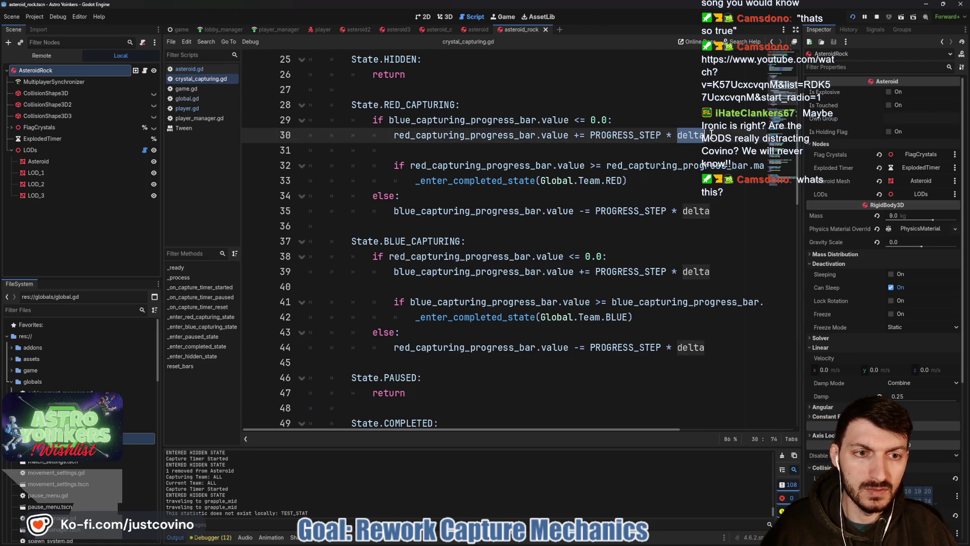
pyautogui.hotkey('ctrl', 'd')
pyautogui.hotkey('ctrl', 'd')
pyautogui.hotkey('ctrl', 'd')
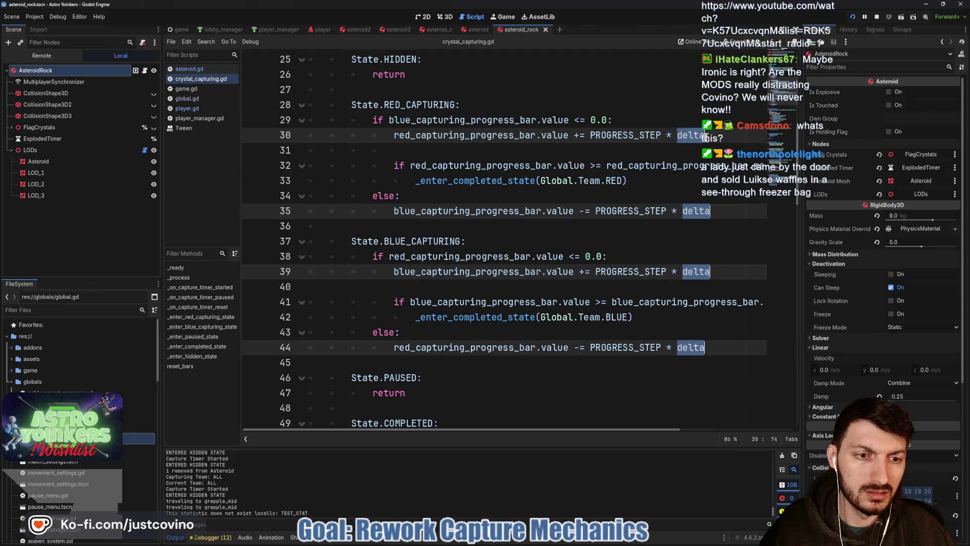
pyautogui.write('(delta')
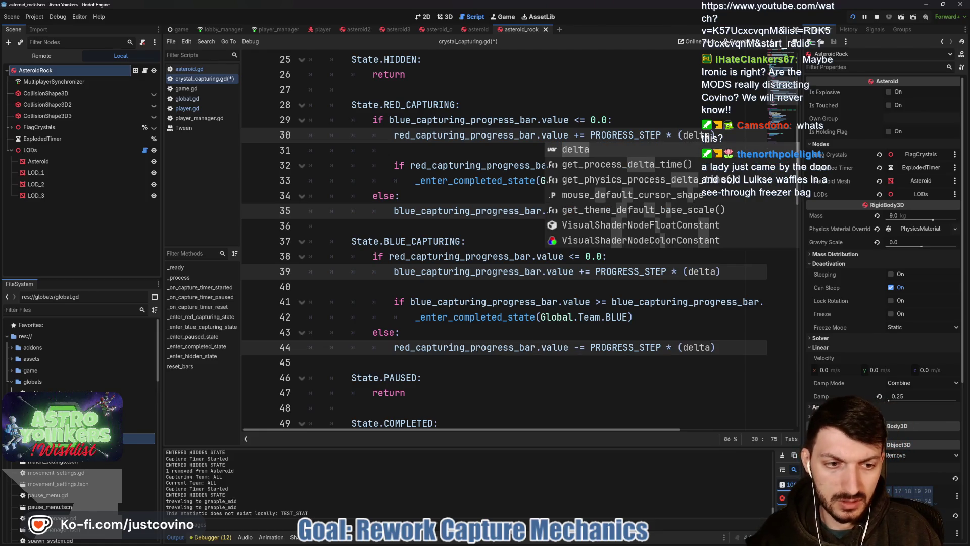
pyautogui.write(' *')
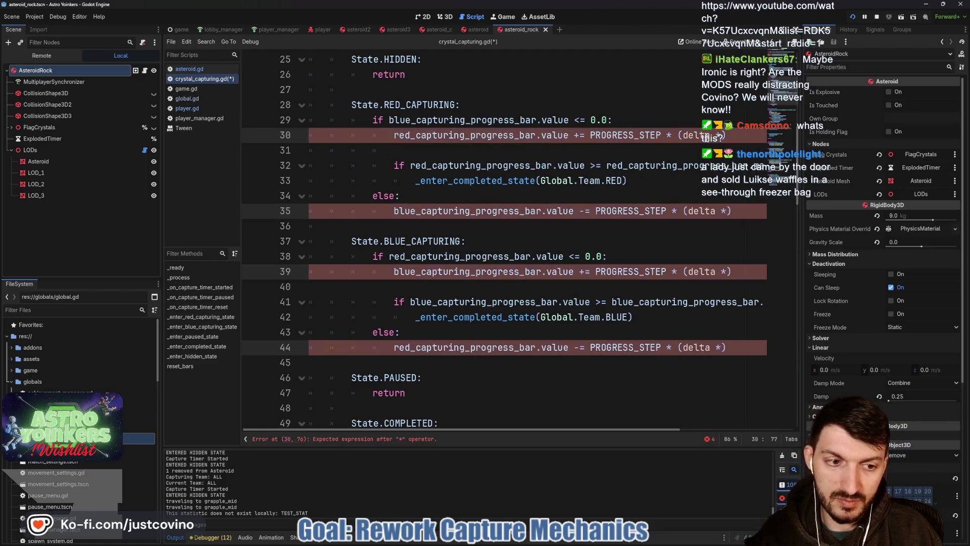
pyautogui.write(' 4.0')
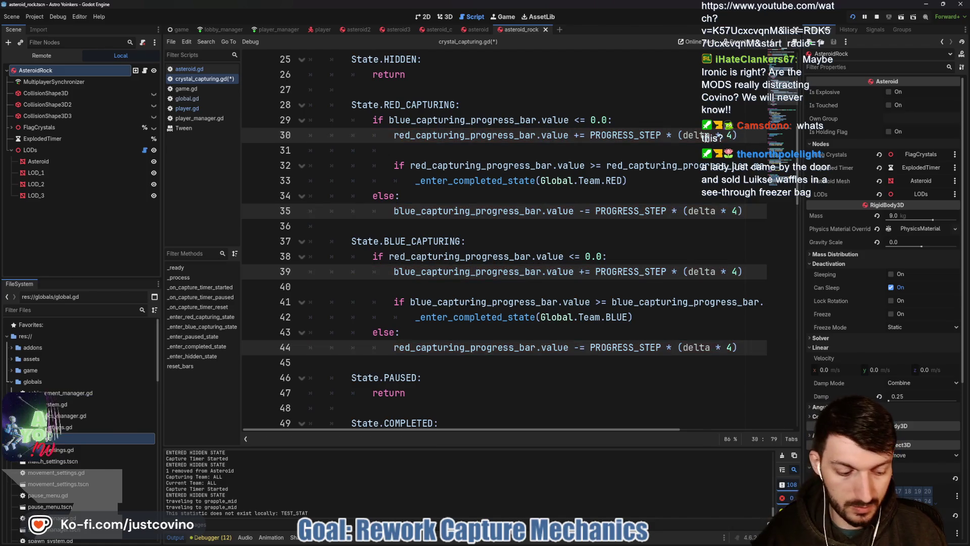
pyautogui.hotkey('ctrl', 's')
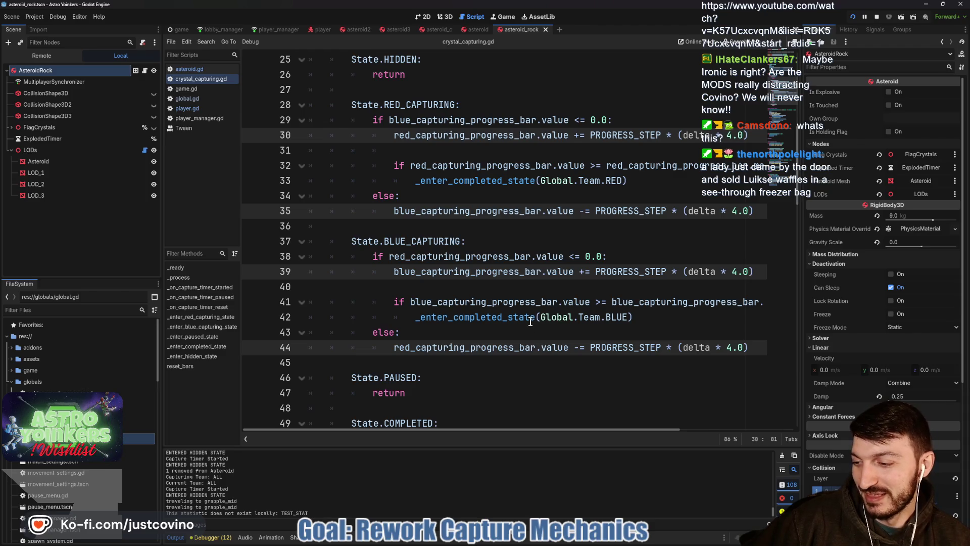
pyautogui.moveTo(529, 321)
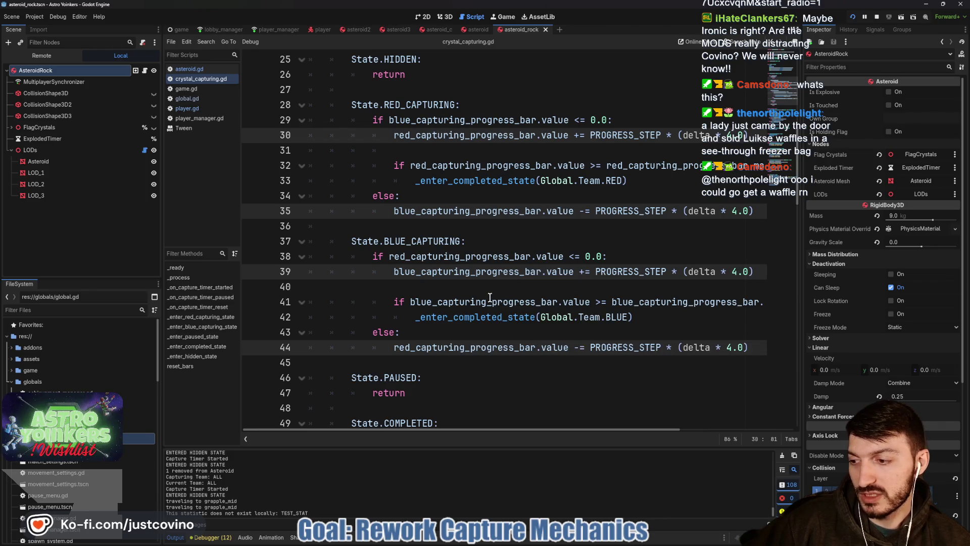
pyautogui.click(617, 247)
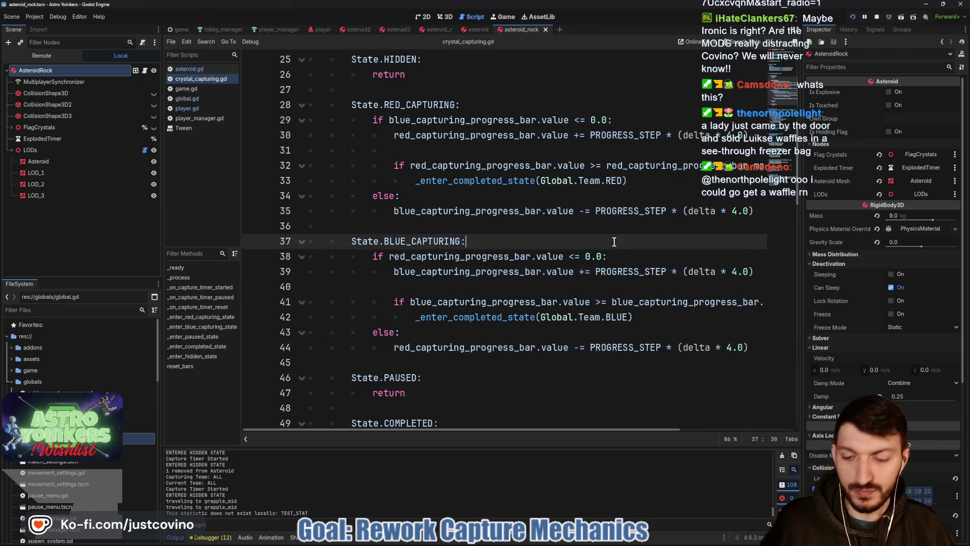
# Resume the game and grapple onto a large asteroid to test the red capture bar
pyautogui.moveTo(551, 540)
pyautogui.click(546, 493)
pyautogui.click(464, 267)
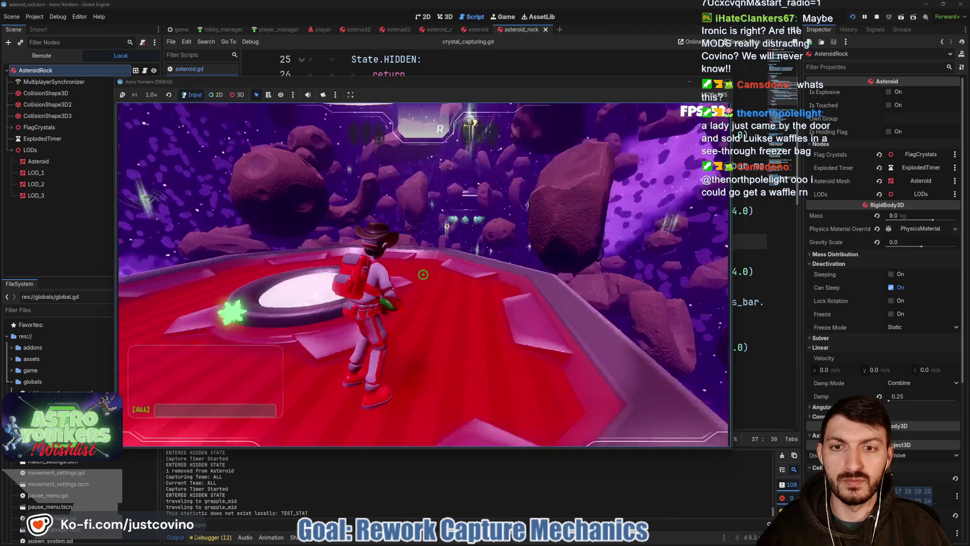
pyautogui.press('w')
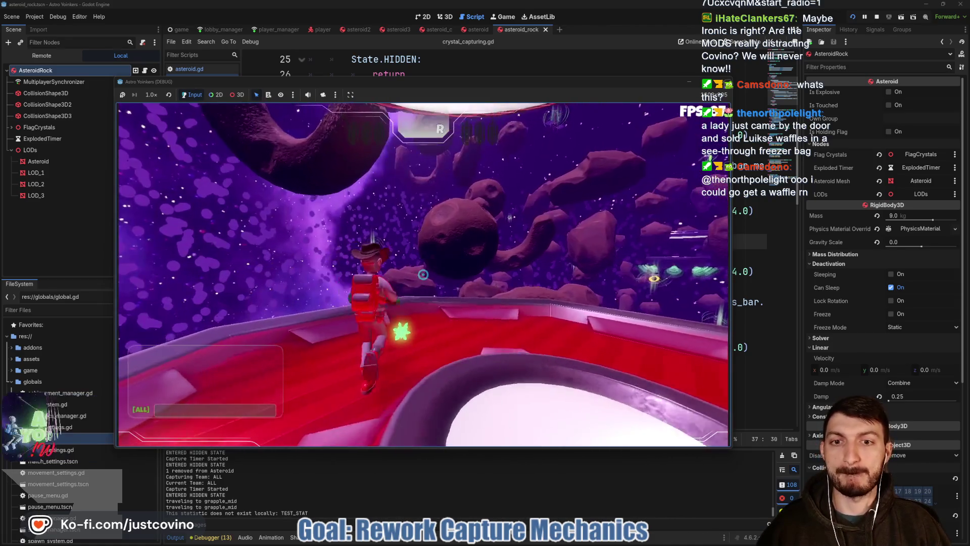
pyautogui.press('w')
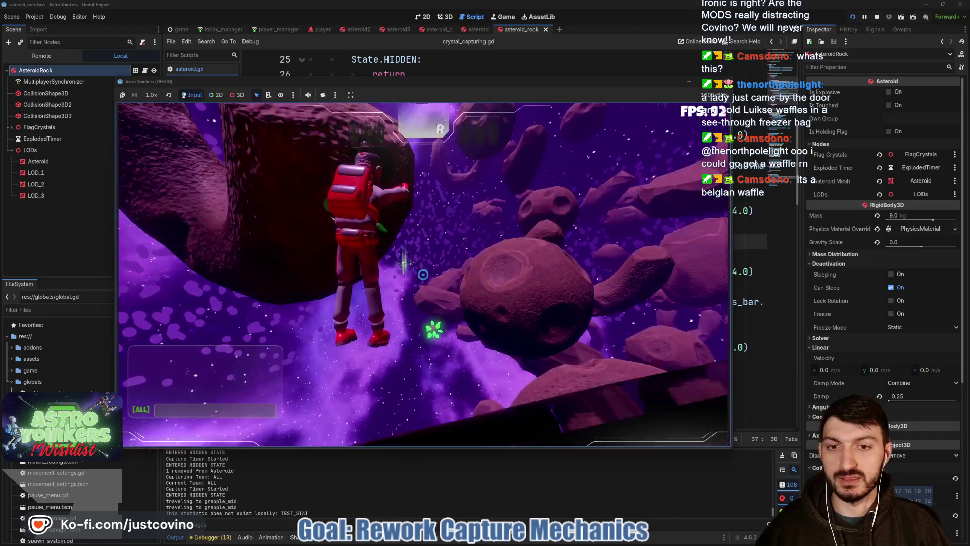
pyautogui.click(423, 274)
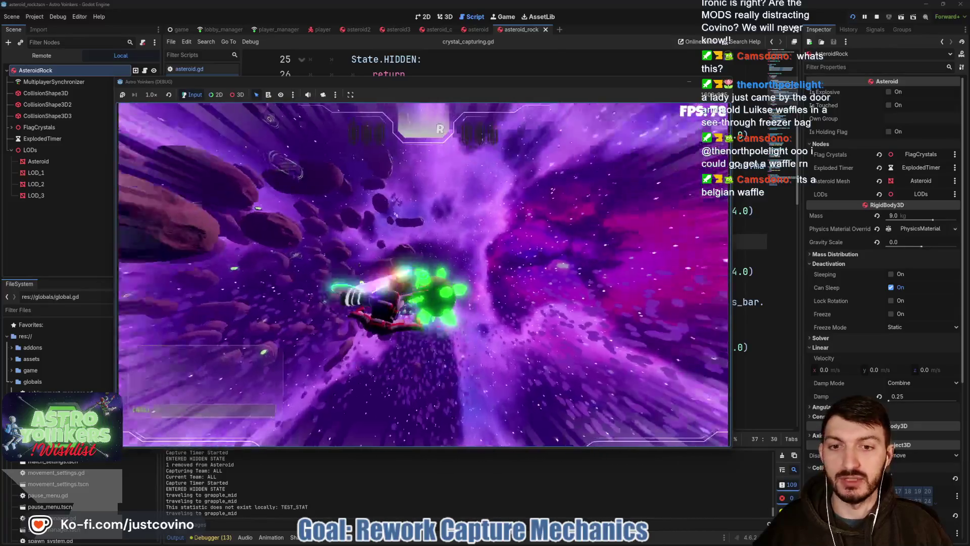
pyautogui.click(423, 274)
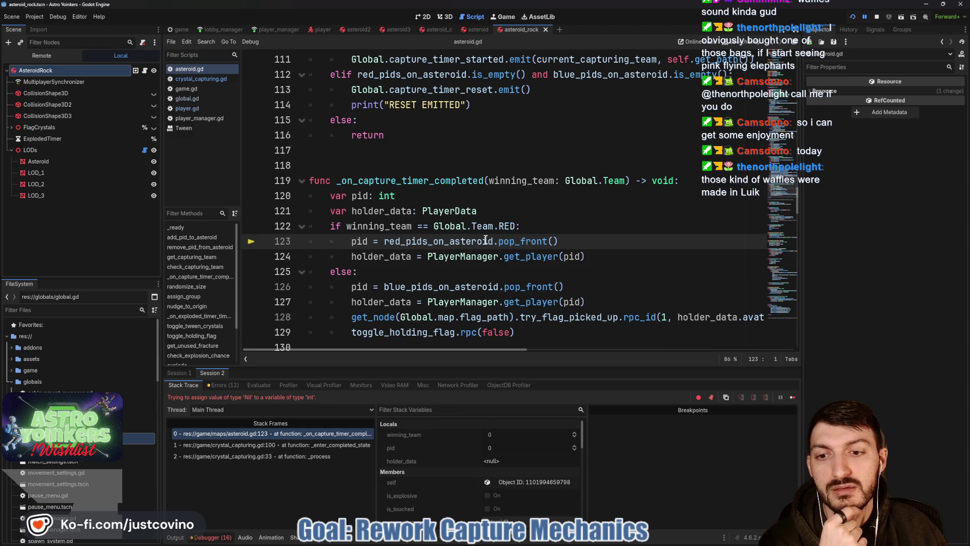
# Inspect the Nil-to-int error at asteroid.gd line 123 and select the add_pid_to_asteroid name
pyautogui.moveTo(493, 254)
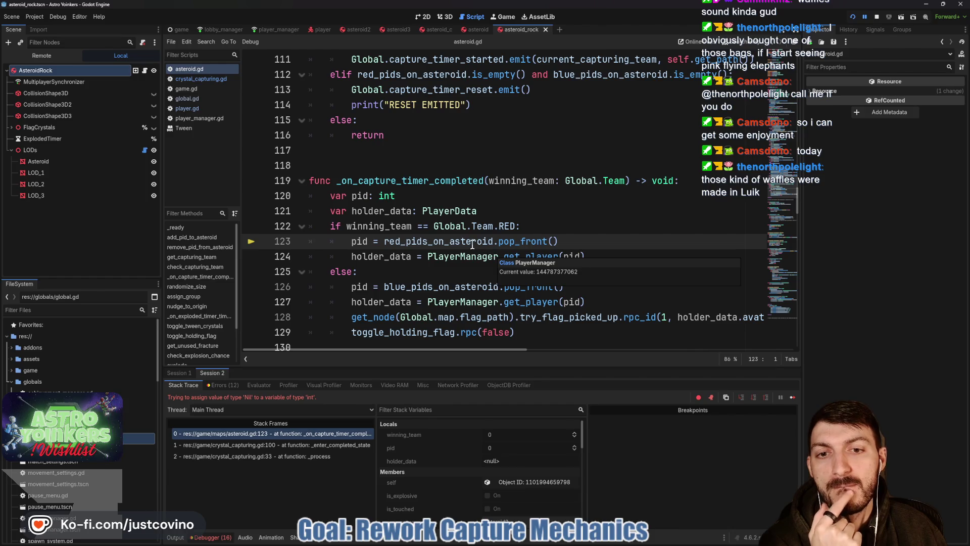
pyautogui.moveTo(525, 241)
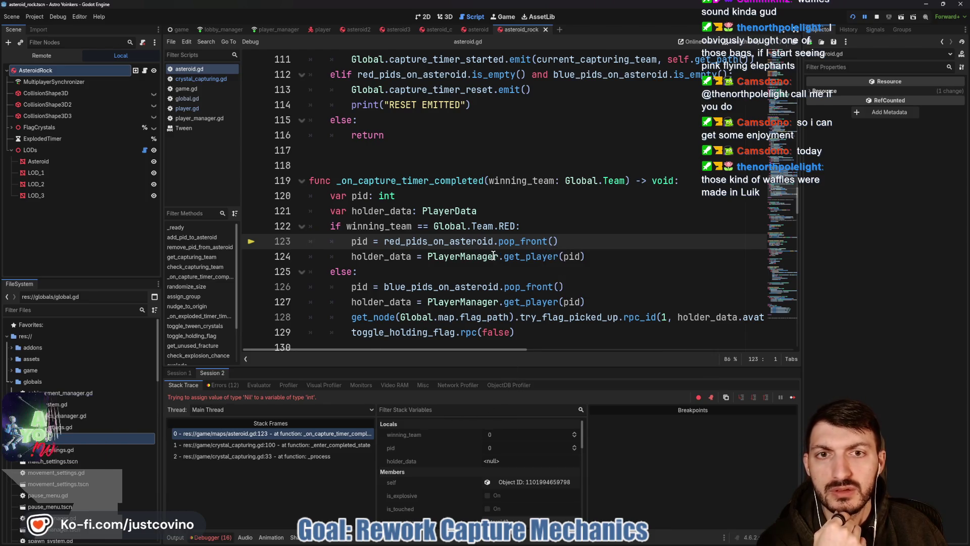
pyautogui.scroll(5, 493, 255)
pyautogui.scroll(5, 493, 255)
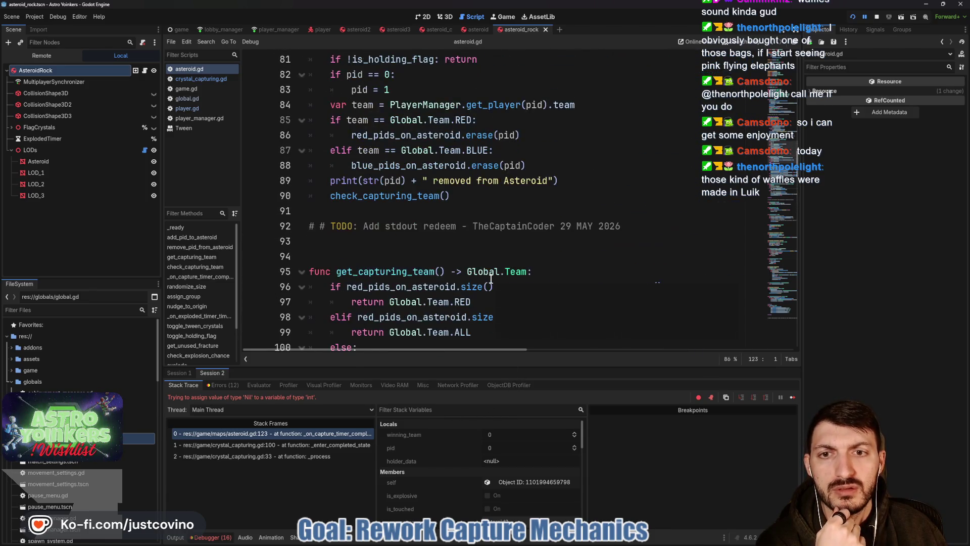
pyautogui.scroll(8, 490, 278)
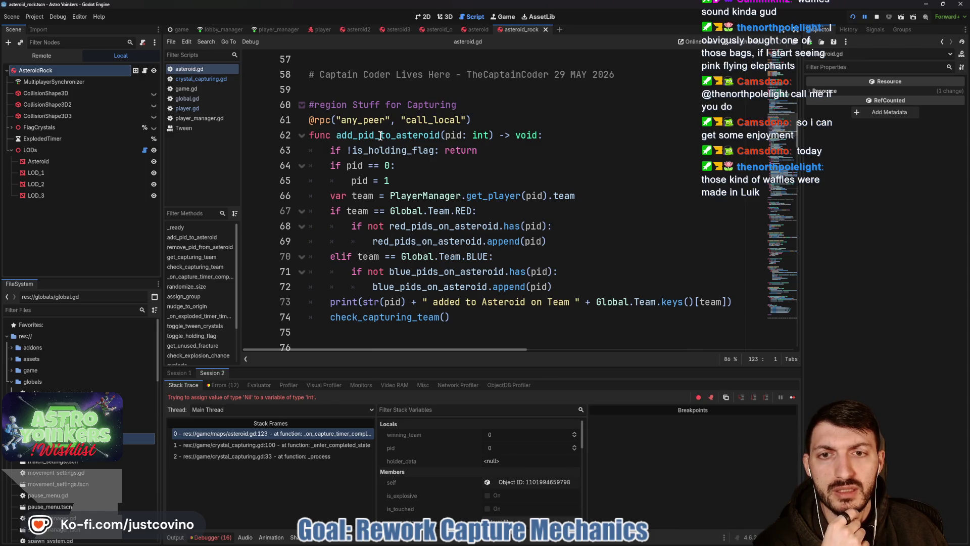
pyautogui.doubleClick(380, 135)
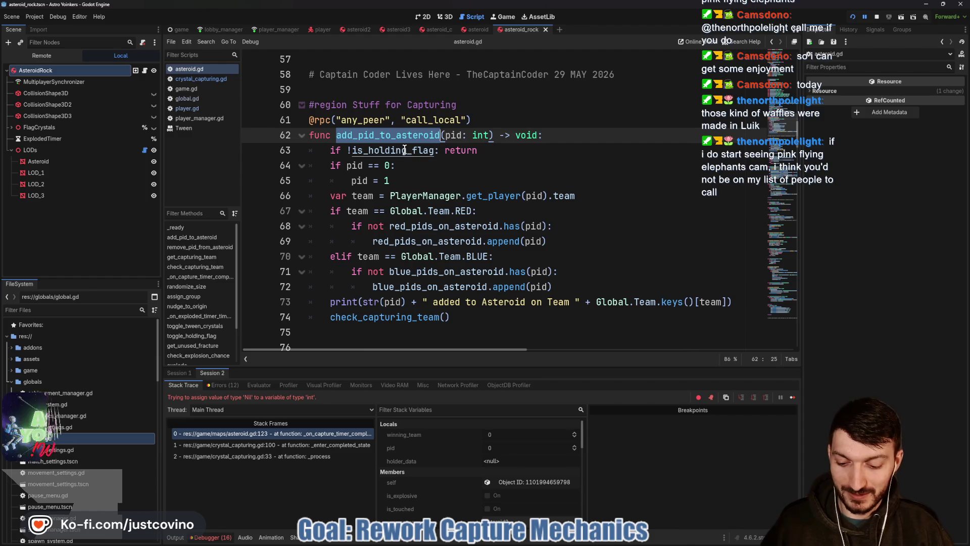
# Search all scripts for add_pid_to_asteroid to find its call in grapple.gd
pyautogui.hotkey('ctrl', 'shift', 'f')
pyautogui.click(481, 313)
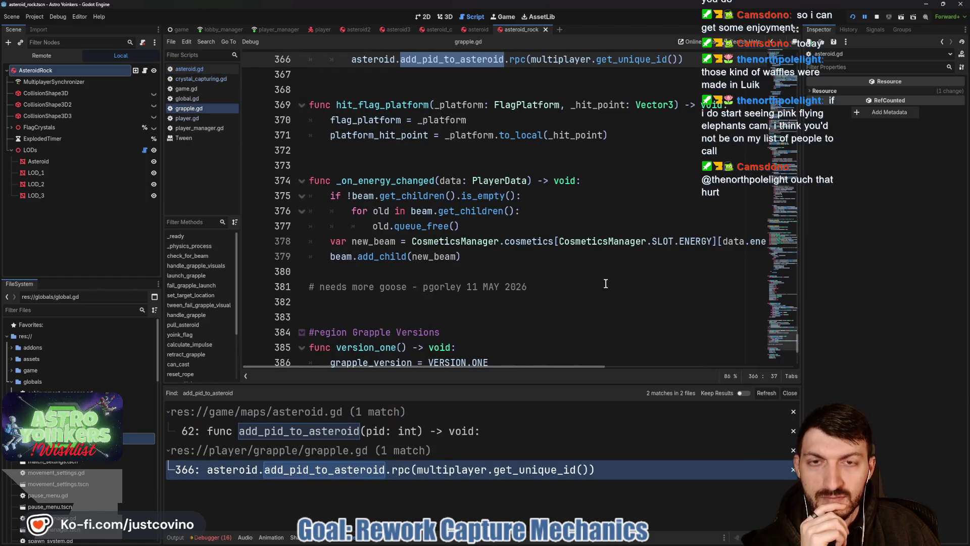
pyautogui.scroll(4, 528, 283)
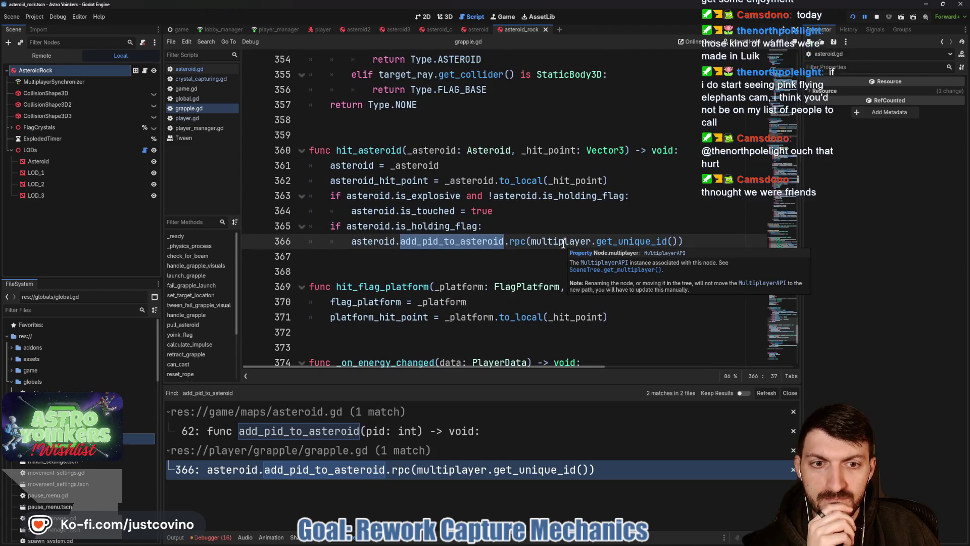
# Insert print("This is my Unique ID: ", multiplayer.get_unique_id()) on line 366 and save grapple.gd
pyautogui.click(519, 227)
pyautogui.press('Return')
pyautogui.write('print("')
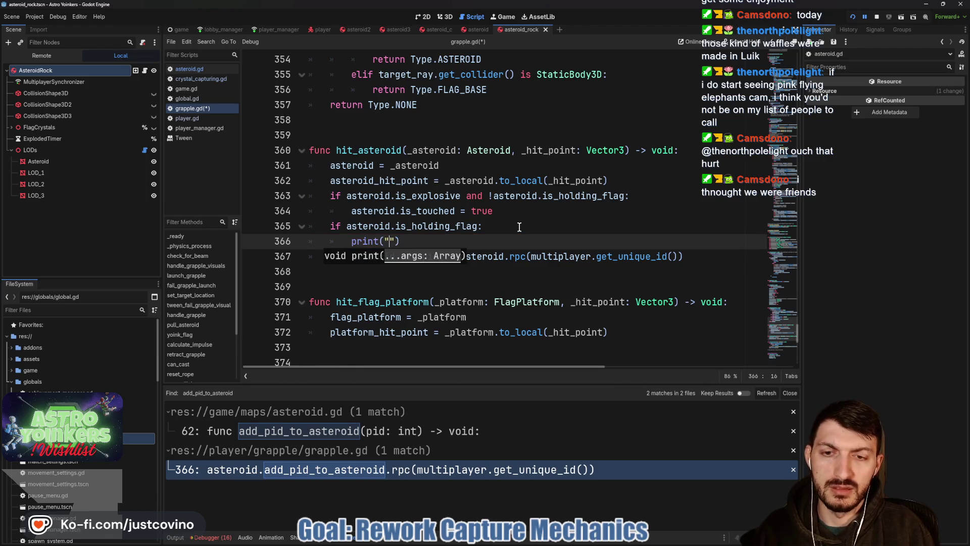
pyautogui.write('This is my Unique ID:')
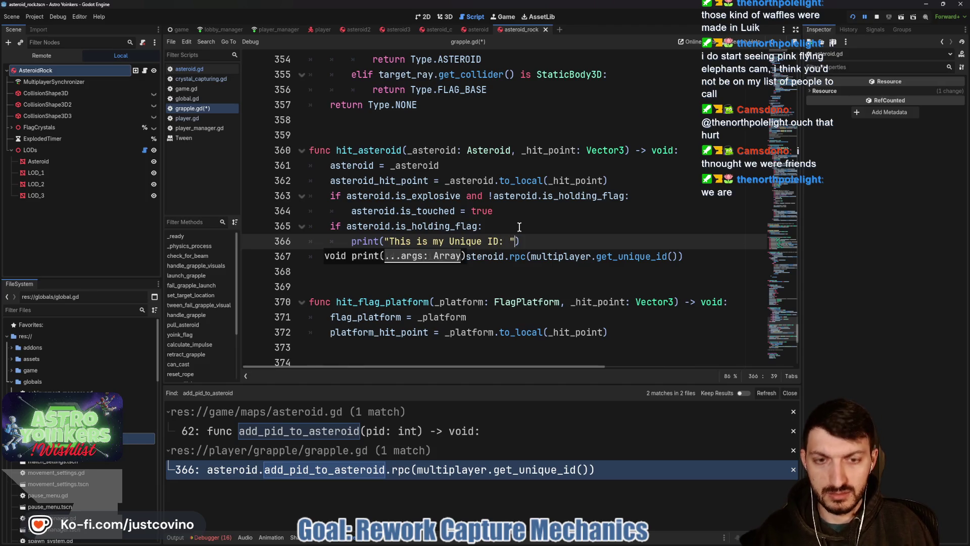
pyautogui.write(' ", multiplayer.')
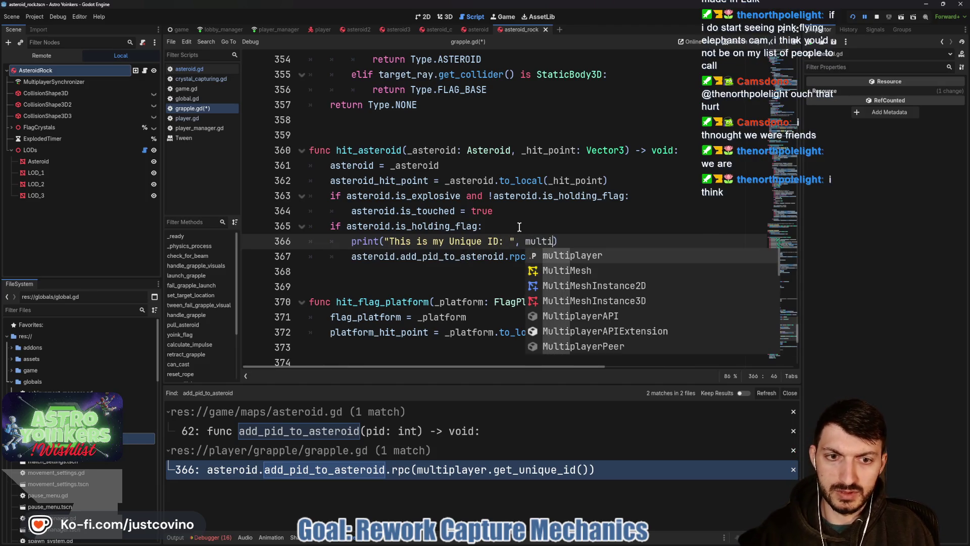
pyautogui.write('get_uni')
pyautogui.press('Return')
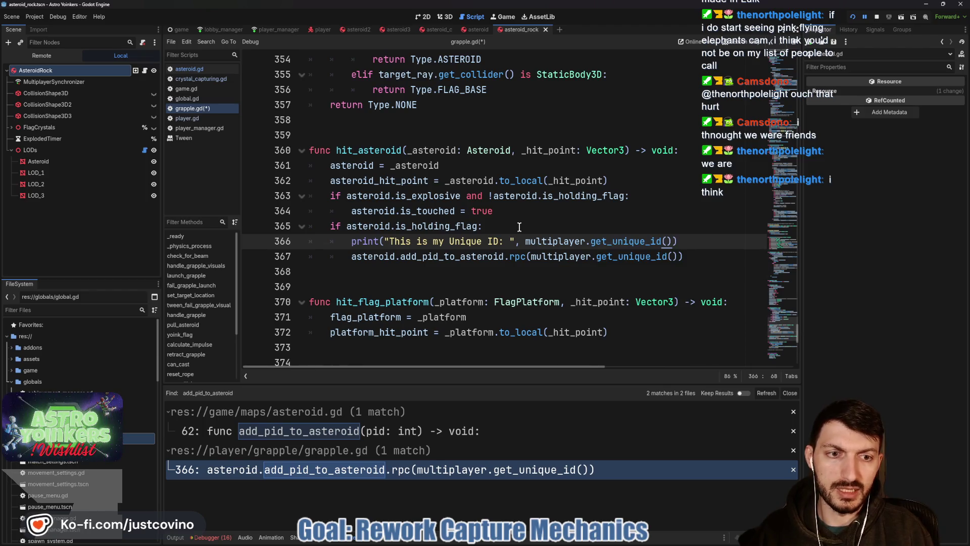
pyautogui.hotkey('ctrl', 's')
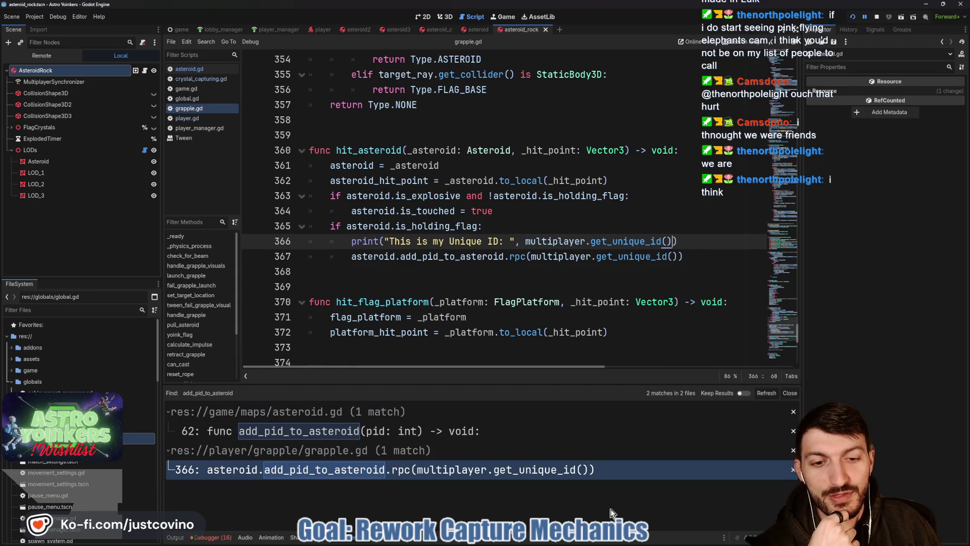
# Stop the running game and relaunch it for a fresh multiplayer test
pyautogui.moveTo(590, 542)
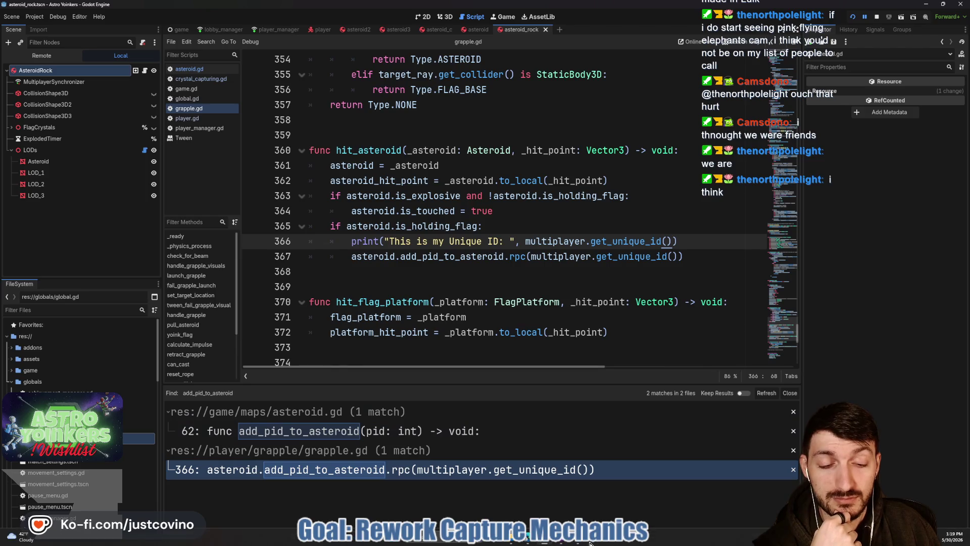
pyautogui.click(558, 543)
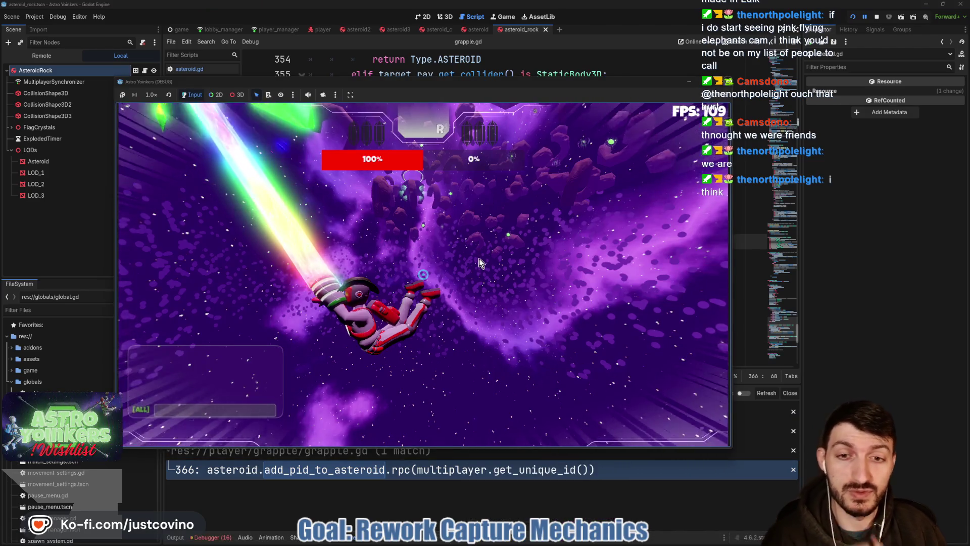
pyautogui.click(876, 17)
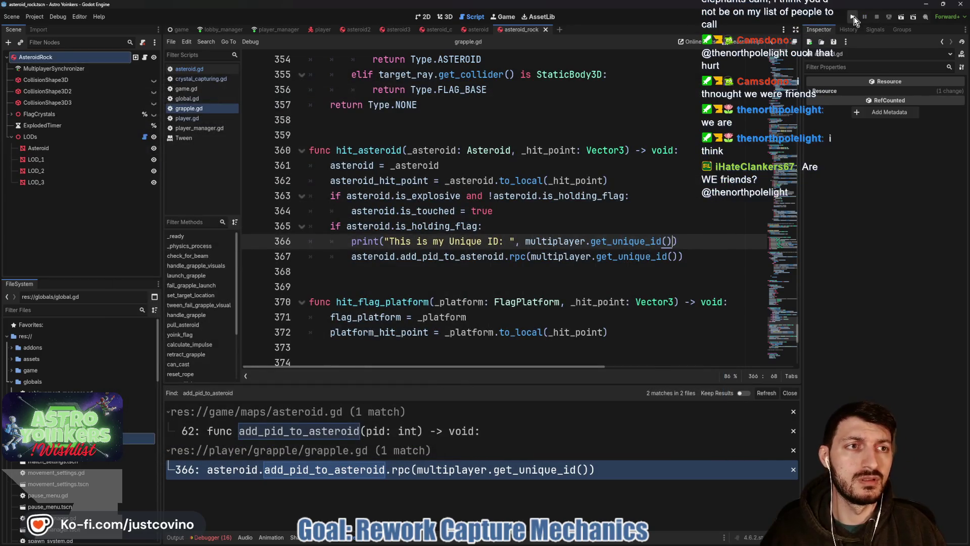
pyautogui.click(854, 17)
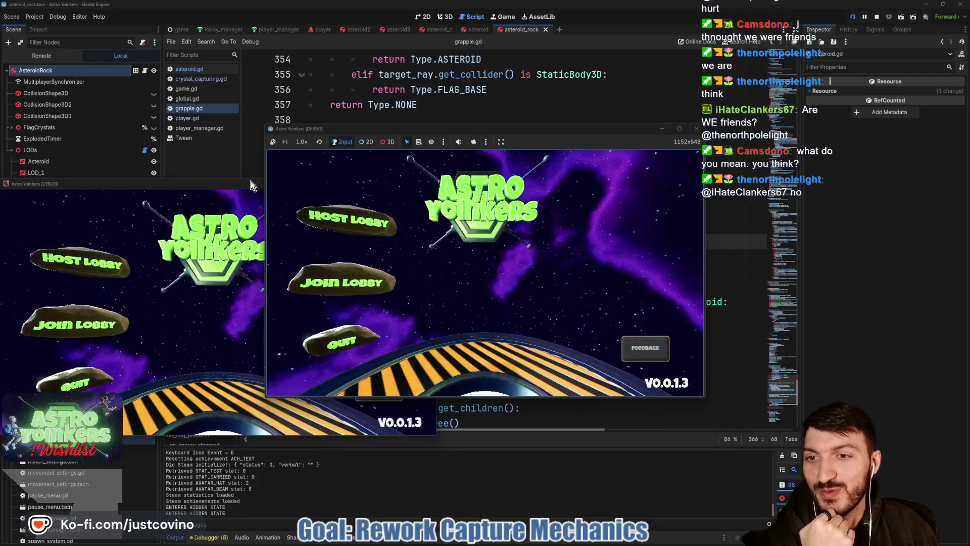
# Host a lobby in the second game instance and walk onto the blue capture pad
pyautogui.click(251, 181)
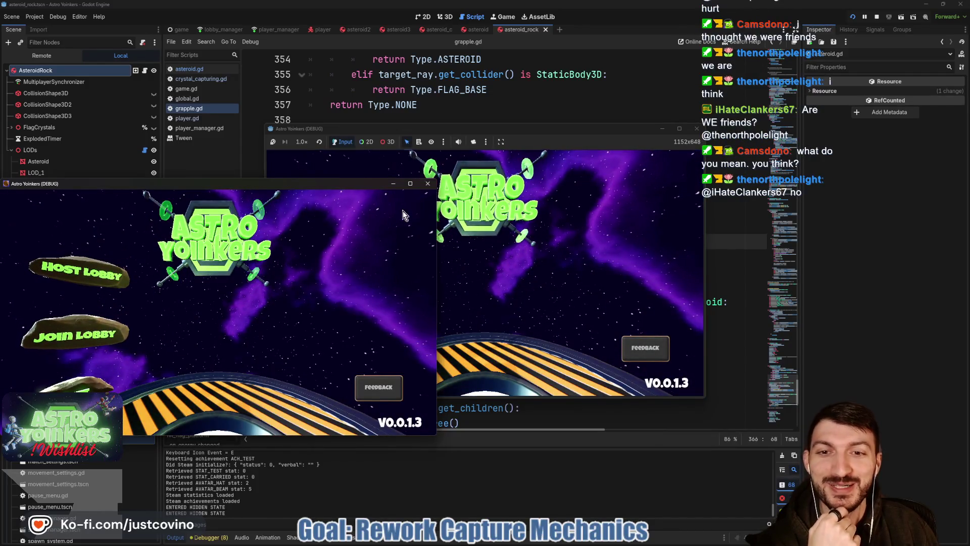
pyautogui.click(376, 230)
pyautogui.click(497, 234)
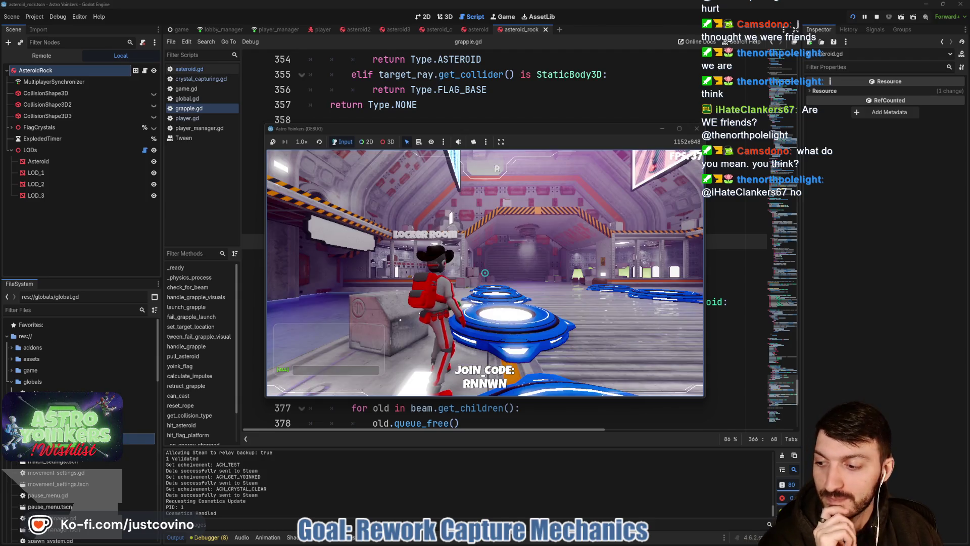
pyautogui.press('w')
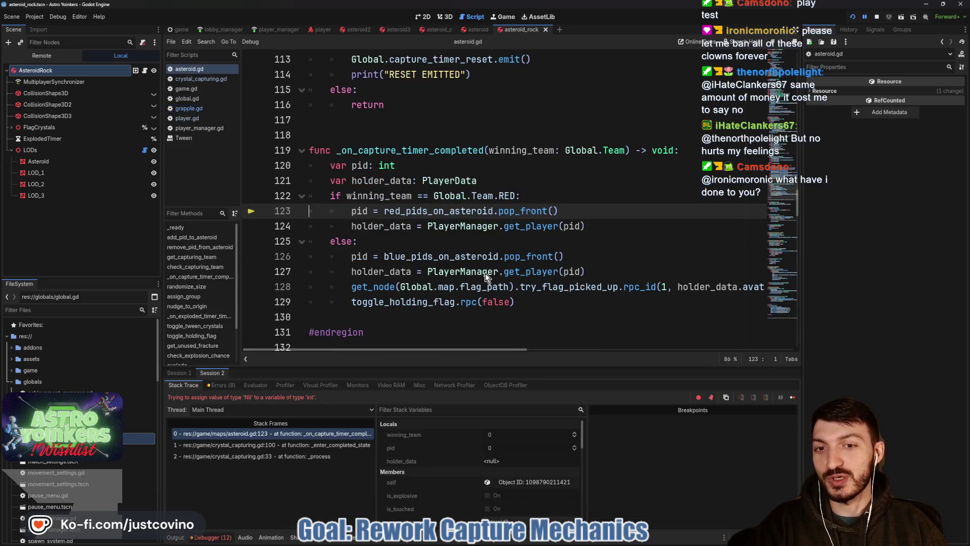
pyautogui.moveTo(484, 273)
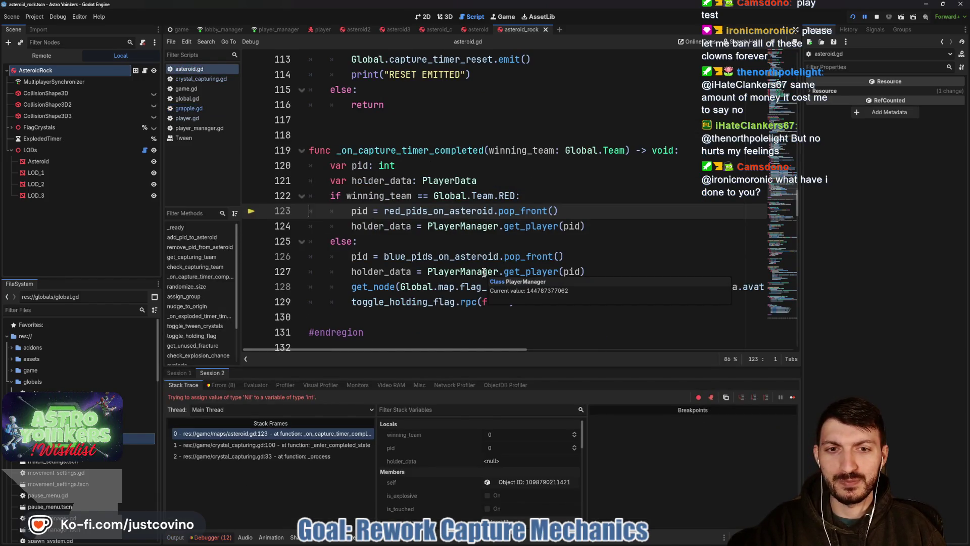
pyautogui.moveTo(533, 205)
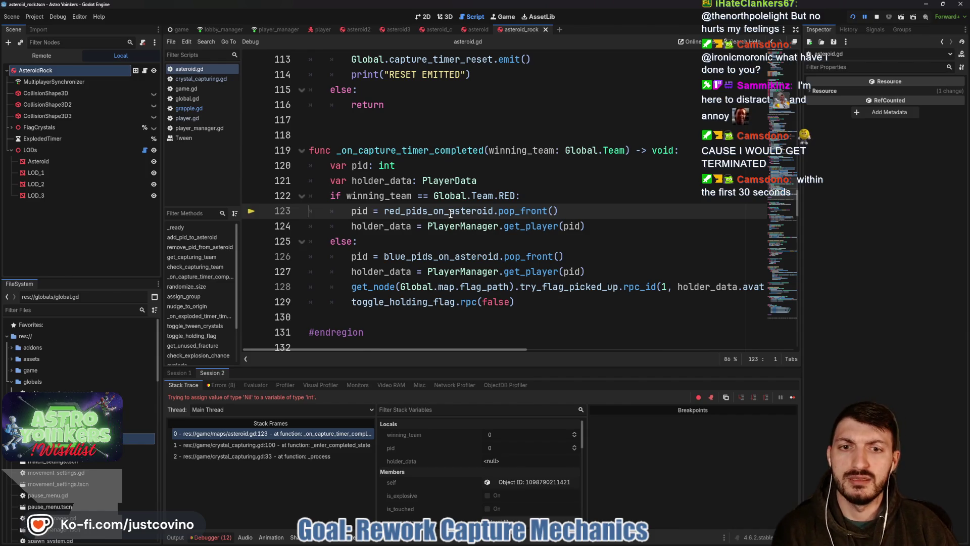
pyautogui.moveTo(451, 214)
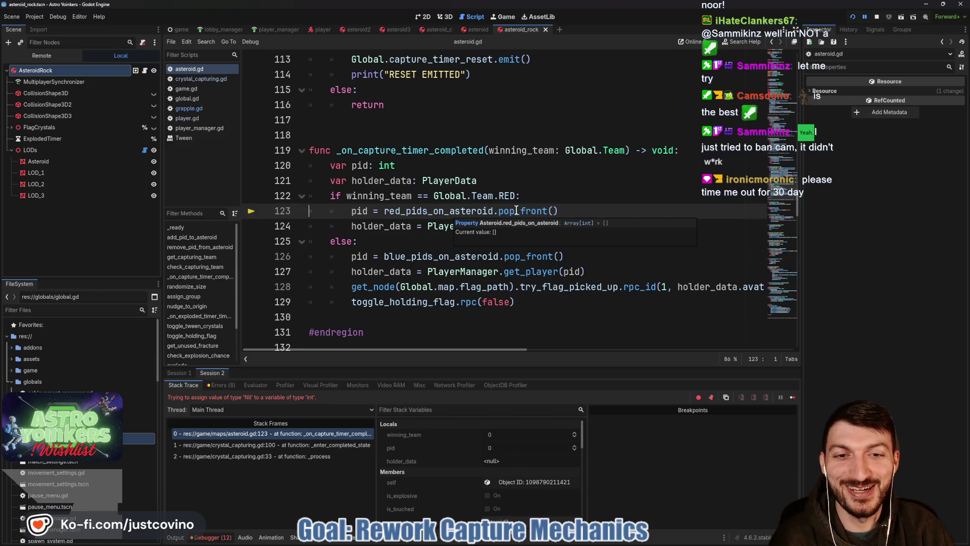
pyautogui.click(562, 212)
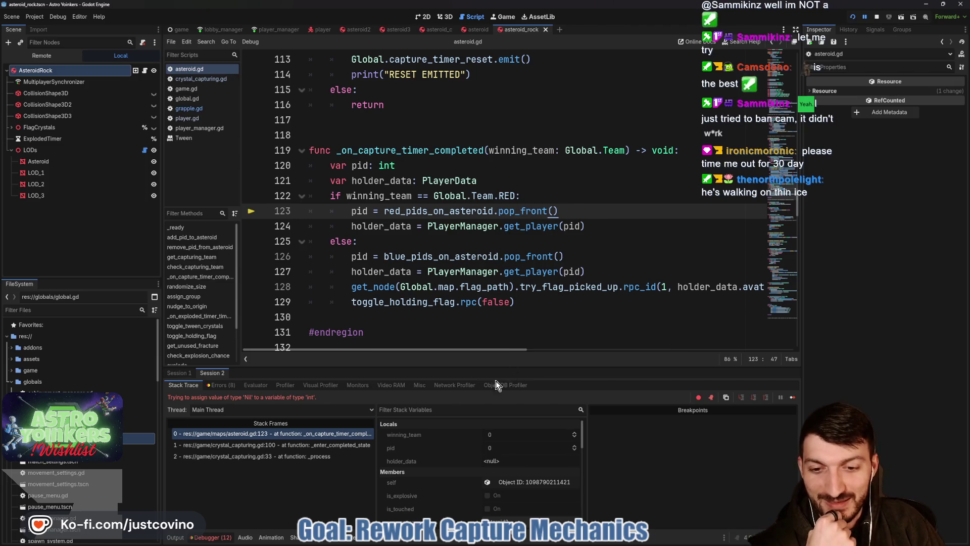
# Enlarge the debugger panel and switch to the stream's chat window
pyautogui.moveTo(435, 366)
pyautogui.mouseDown()
pyautogui.moveTo(433, 283)
pyautogui.moveTo(431, 321)
pyautogui.mouseUp()
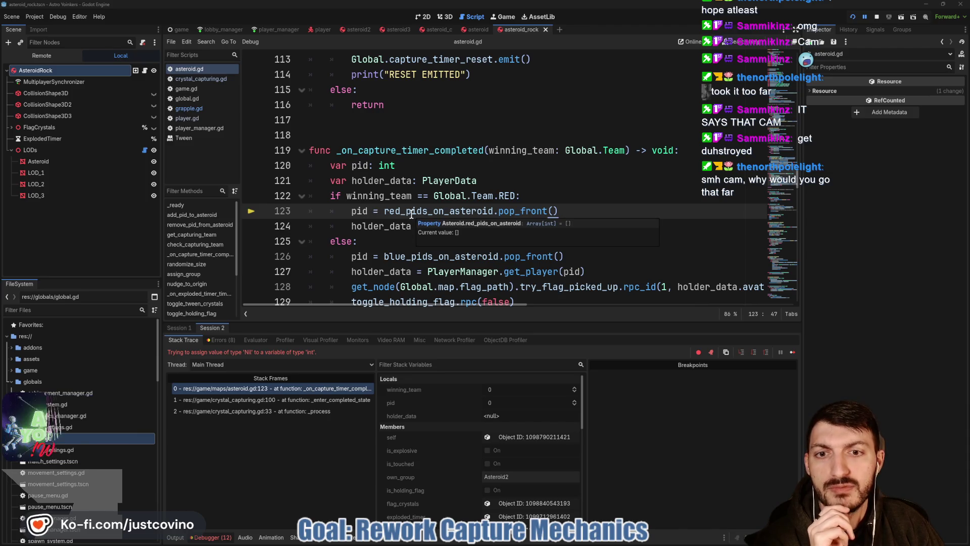
pyautogui.moveTo(484, 211)
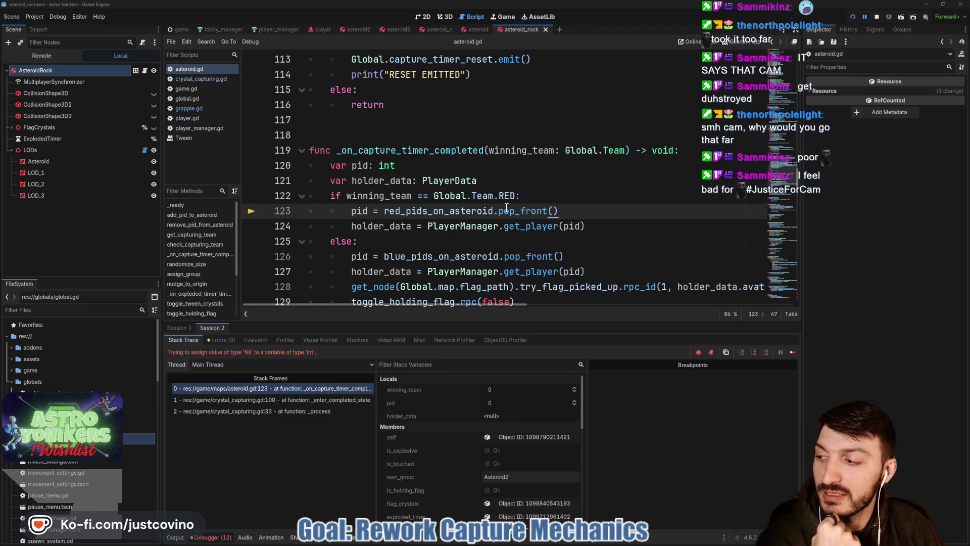
pyautogui.hotkey('alt', 'Tab')
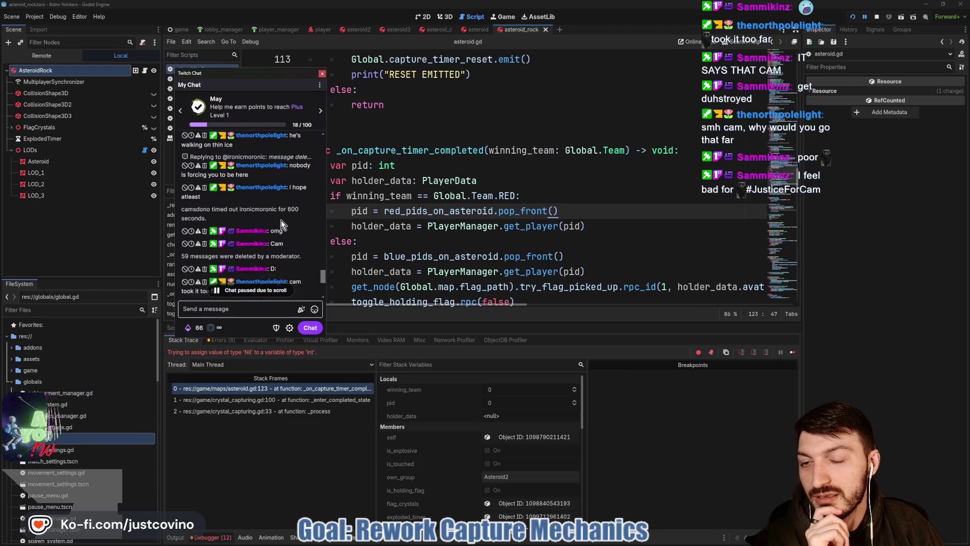
# Scroll to the newest chat messages, then close the chat popout
pyautogui.scroll(3, 264, 214)
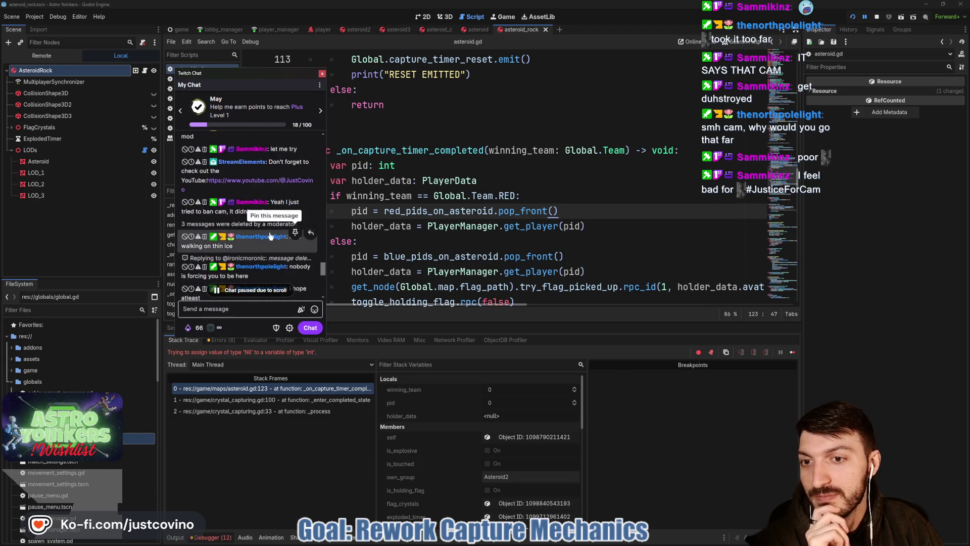
pyautogui.scroll(-5, 271, 232)
pyautogui.scroll(-2, 289, 225)
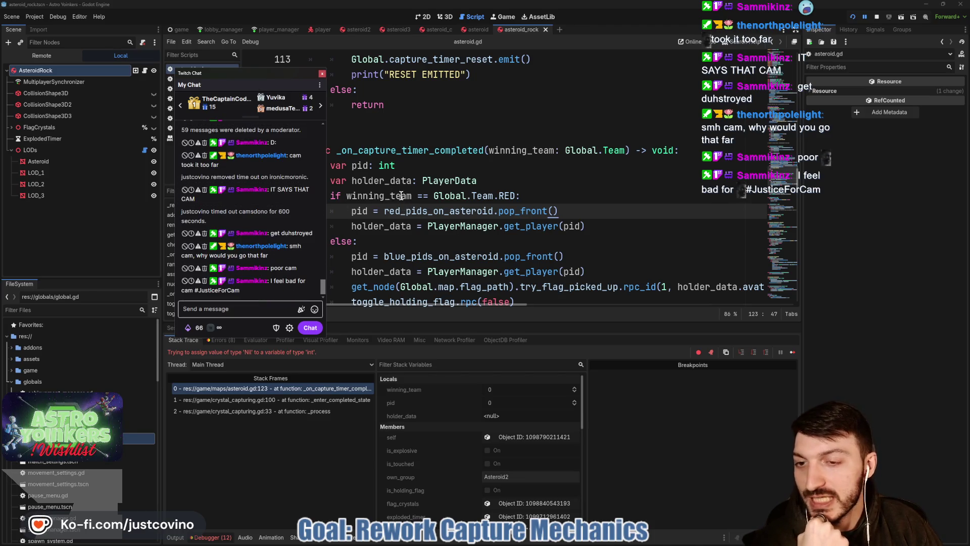
pyautogui.moveTo(240, 77); pyautogui.dragTo(0, 81)
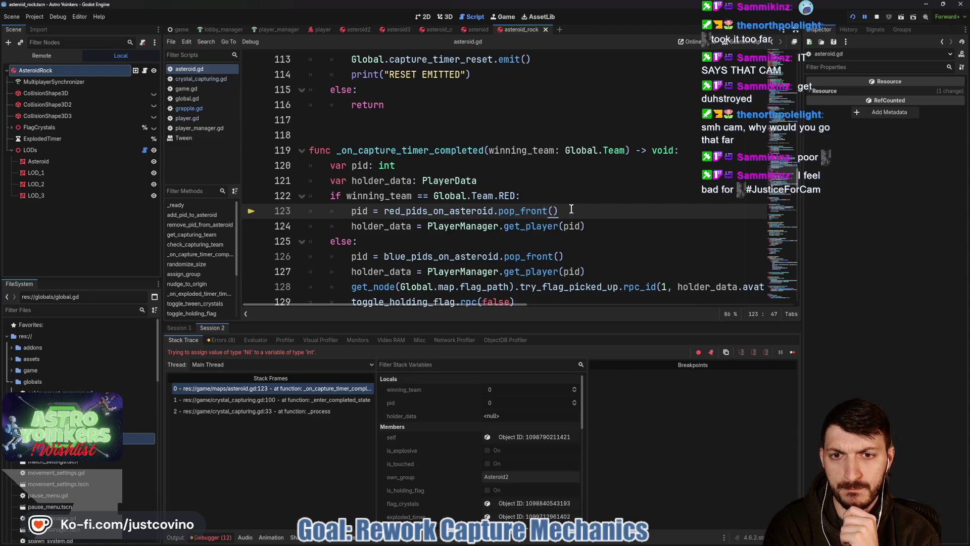
pyautogui.scroll(15, 572, 209)
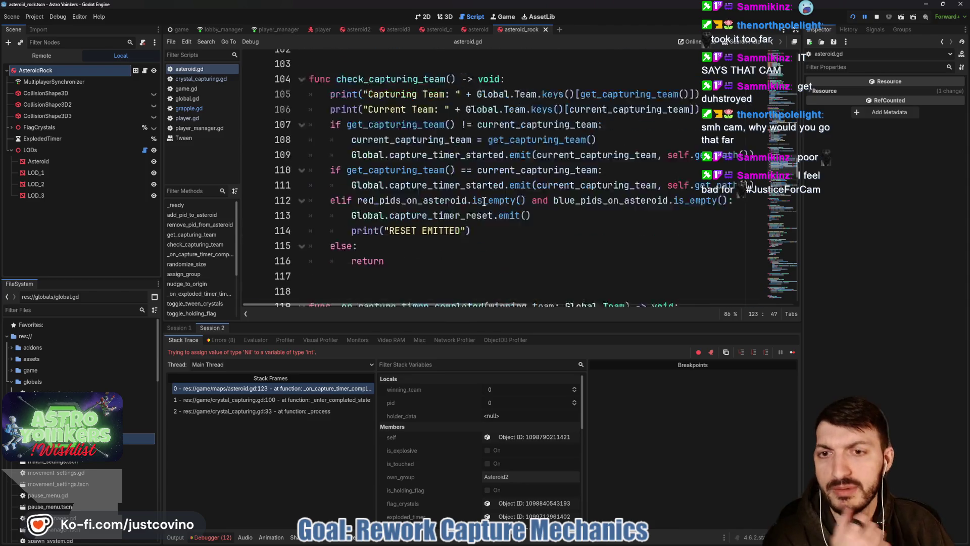
pyautogui.scroll(5, 485, 202)
pyautogui.scroll(-2, 488, 204)
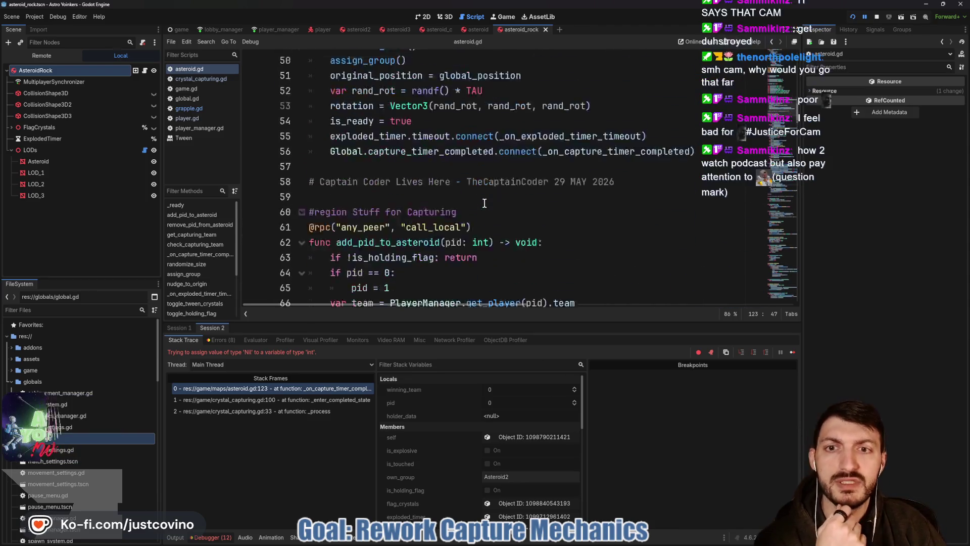
pyautogui.scroll(4, 493, 208)
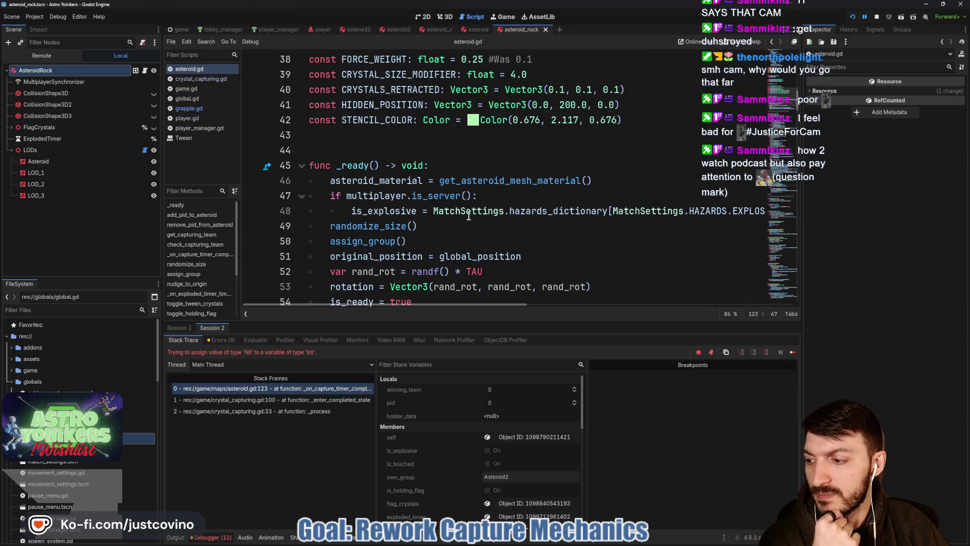
pyautogui.moveTo(468, 216)
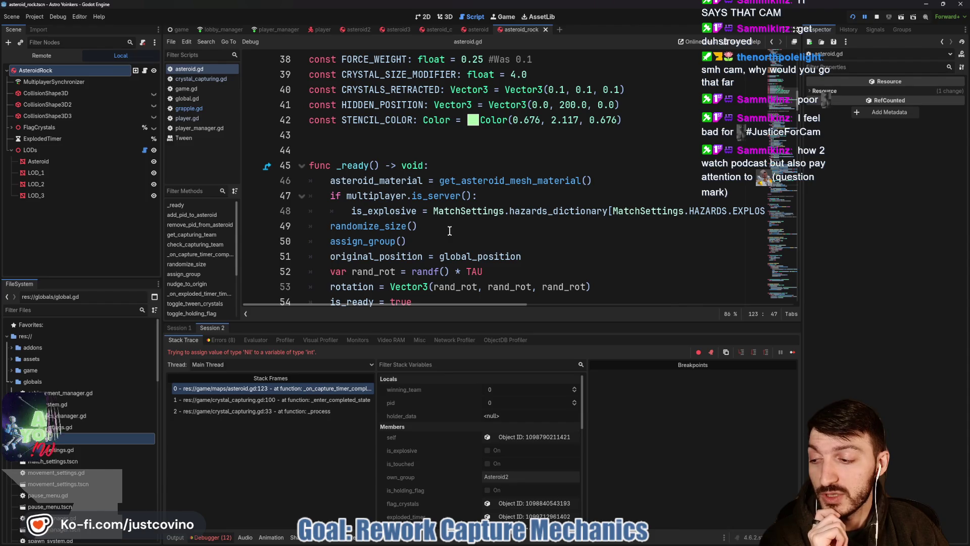
pyautogui.scroll(2, 450, 231)
pyautogui.scroll(6, 449, 231)
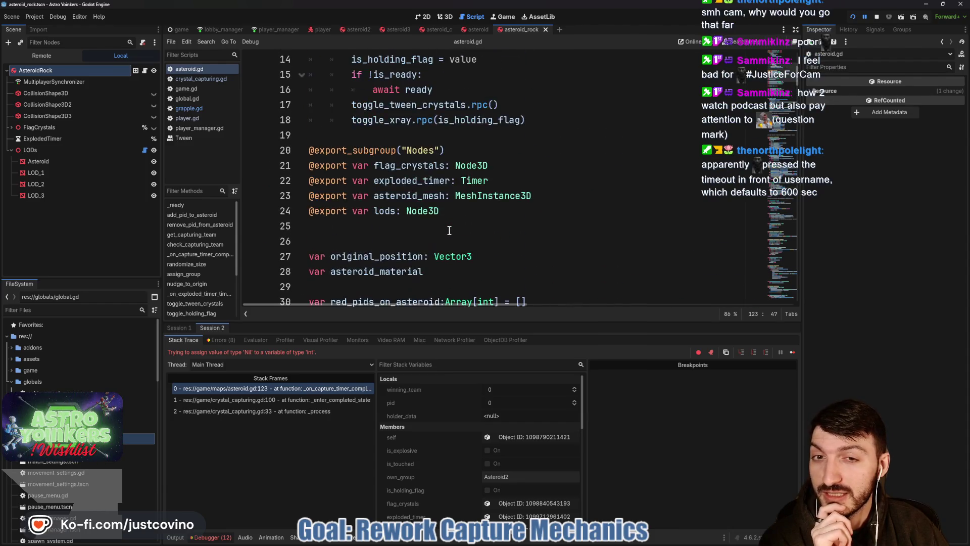
pyautogui.scroll(-2, 449, 231)
pyautogui.click(547, 209)
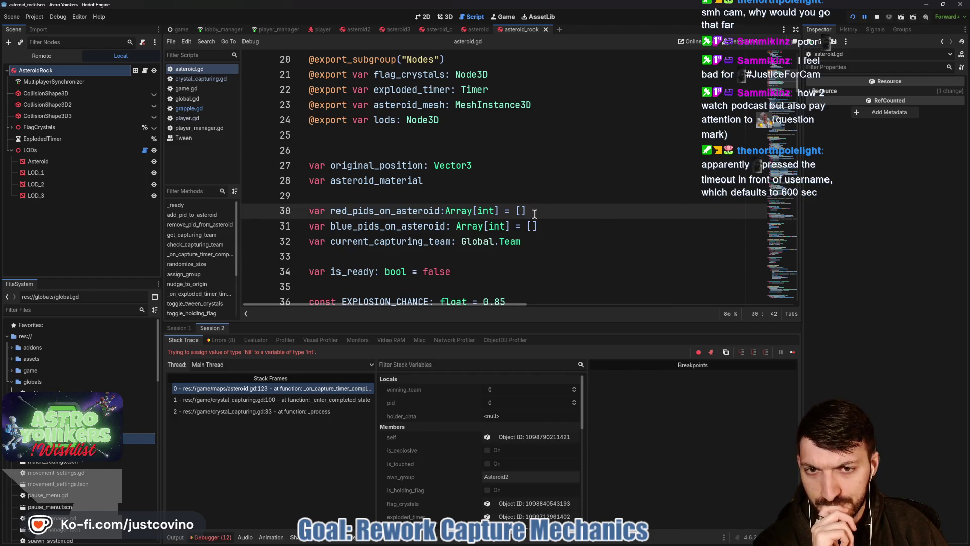
pyautogui.scroll(-10, 535, 214)
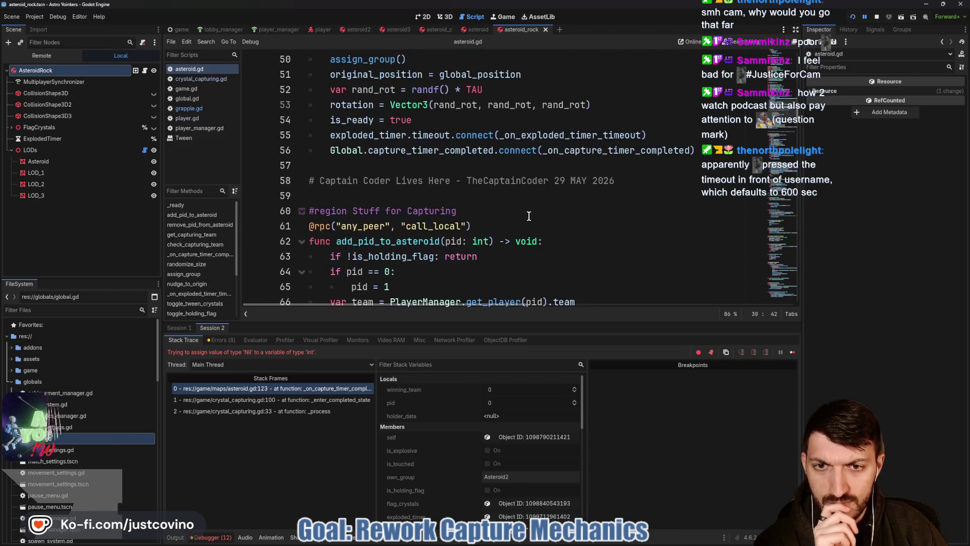
pyautogui.scroll(-3, 529, 216)
pyautogui.click(421, 211)
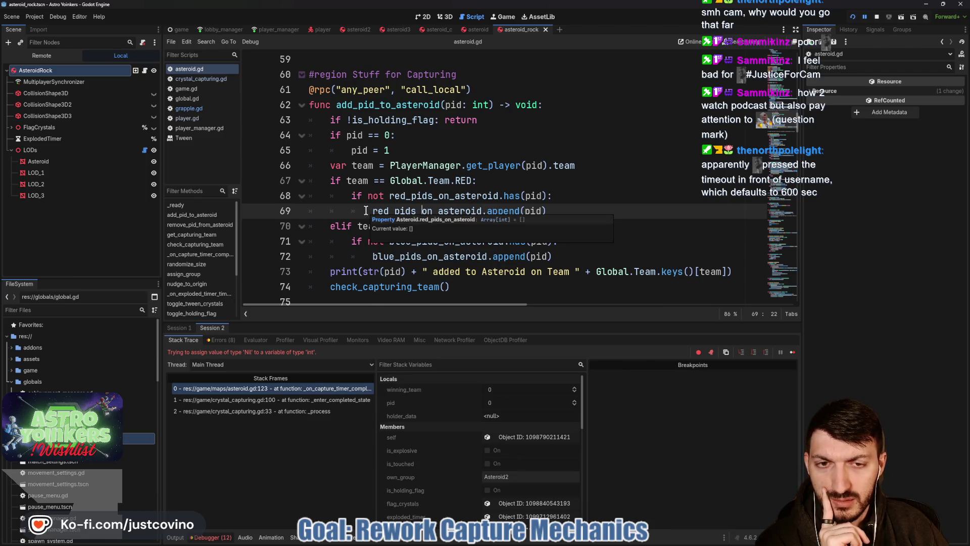
pyautogui.moveTo(457, 197)
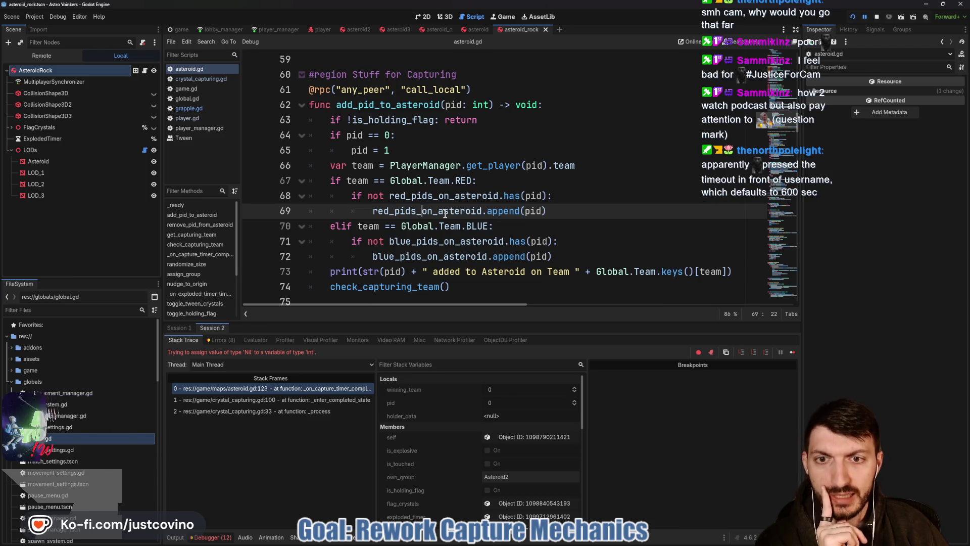
pyautogui.click(577, 209)
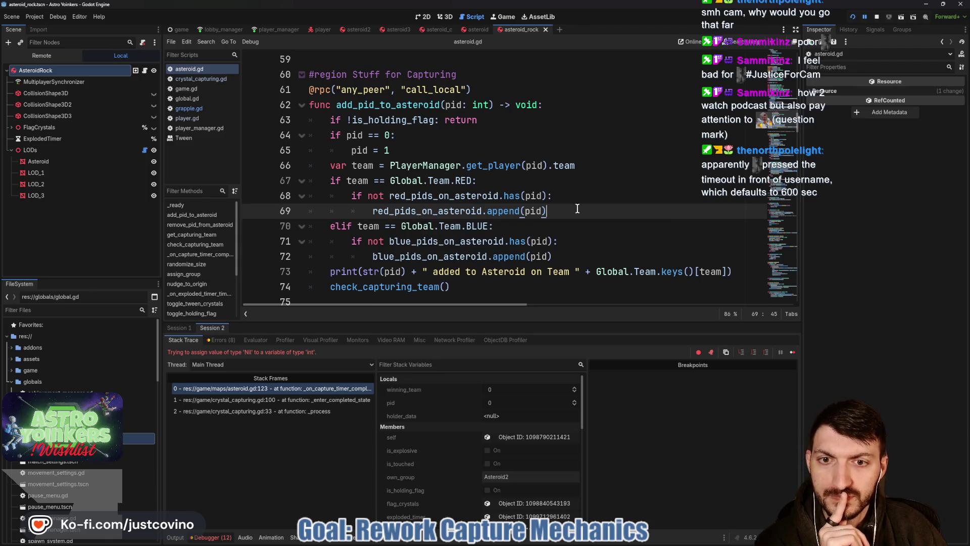
# Add print(red_pids_on_asteroid) on line 70 after the red append, save, and stop the game
pyautogui.press('Return')
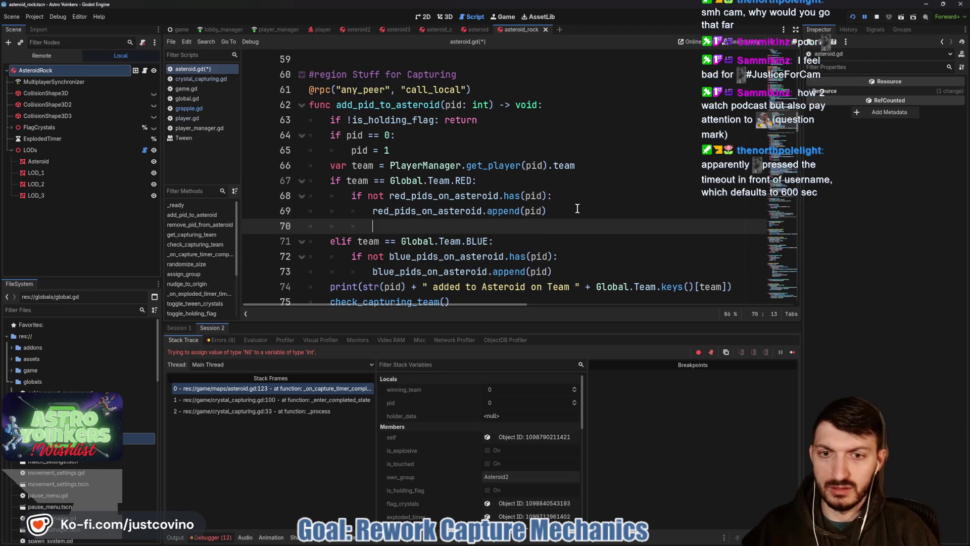
pyautogui.write('print(')
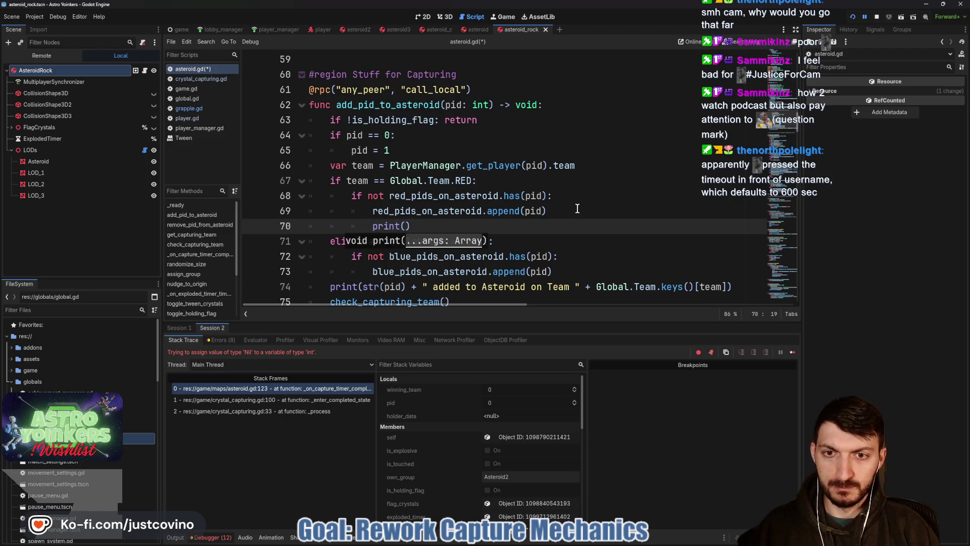
pyautogui.write('red_pids_on_asteroid')
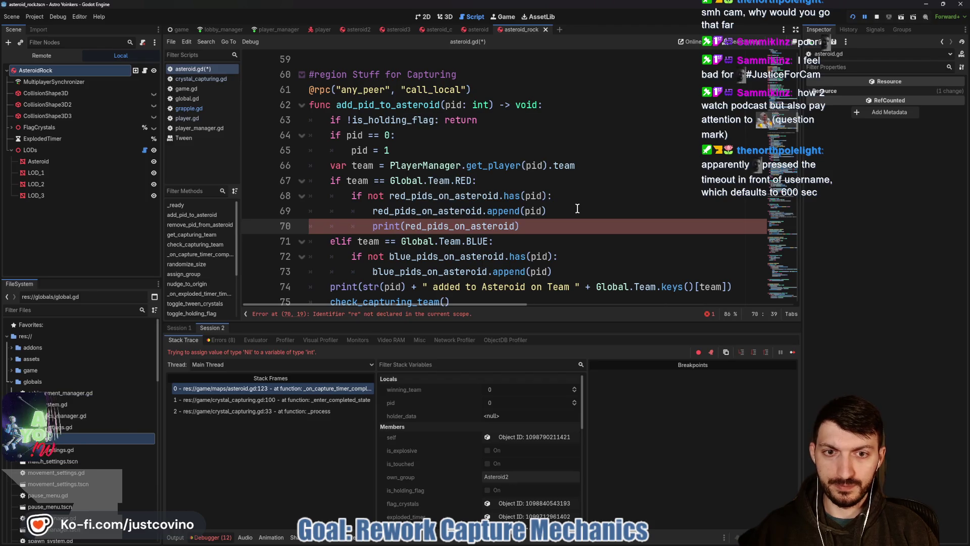
pyautogui.hotkey('ctrl', 's')
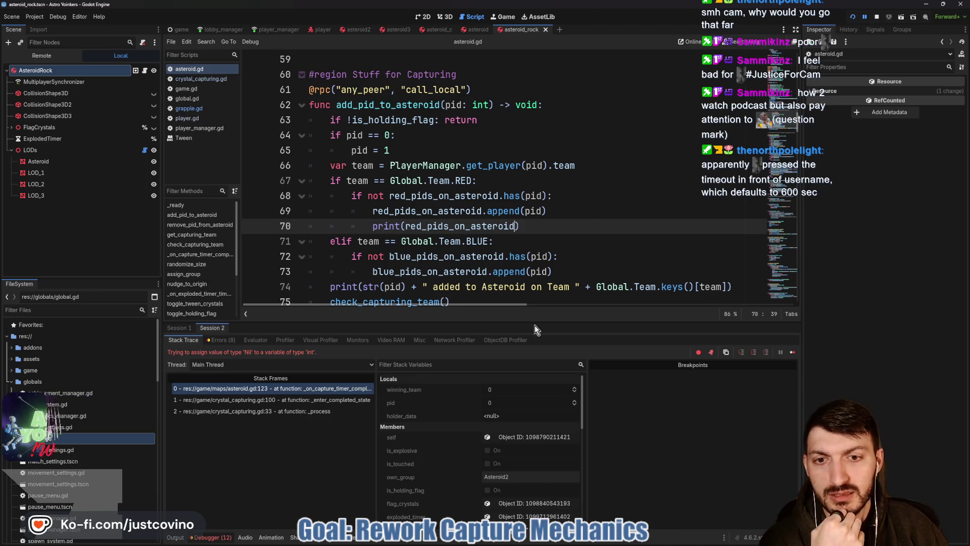
pyautogui.press('End')
pyautogui.click(872, 19)
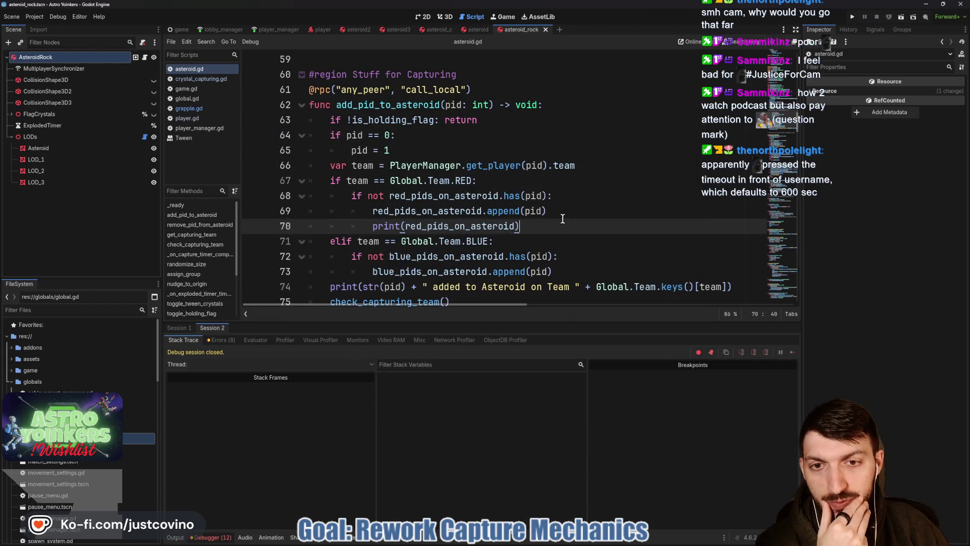
# Relaunch the game, host a private lobby, and walk onto the launch pad to capture
pyautogui.click(850, 15)
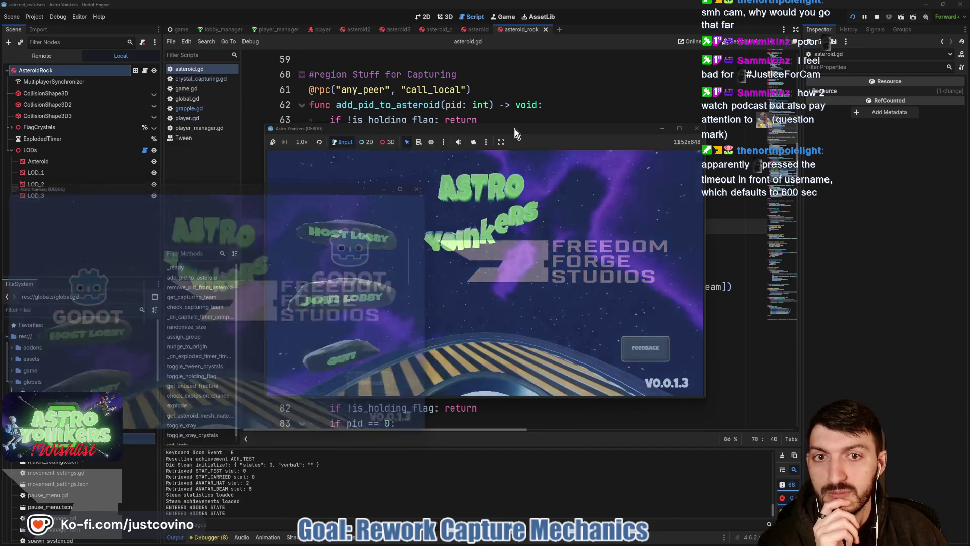
pyautogui.moveTo(248, 184); pyautogui.dragTo(486, 72)
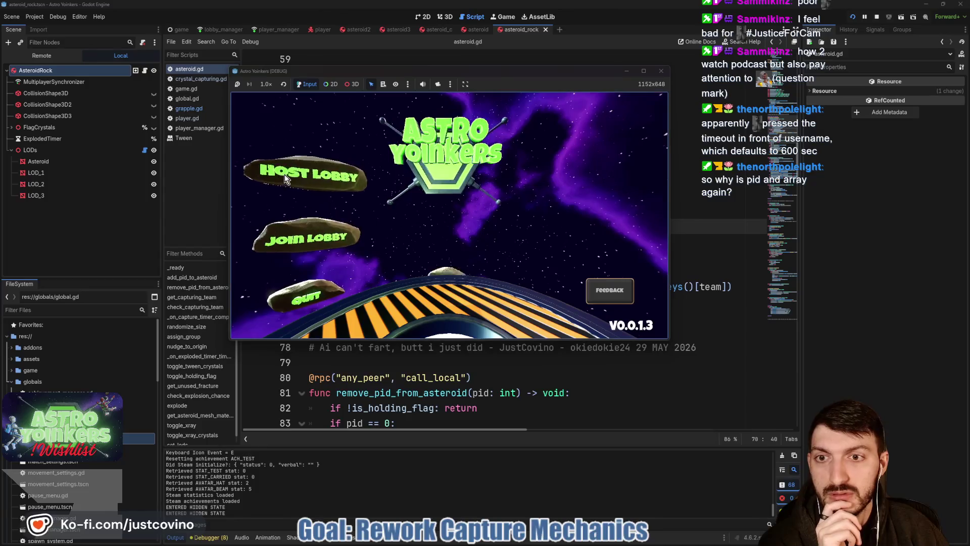
pyautogui.click(284, 174)
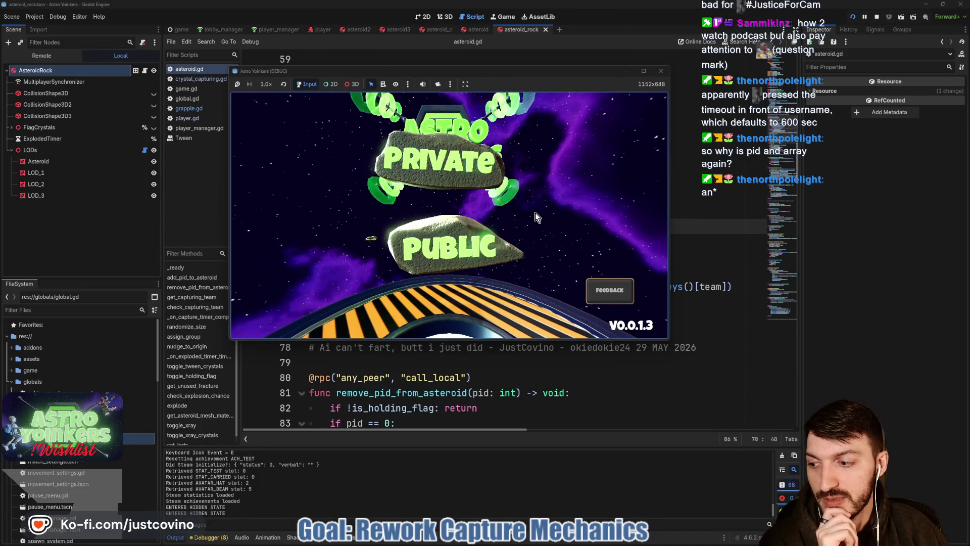
pyautogui.click(439, 162)
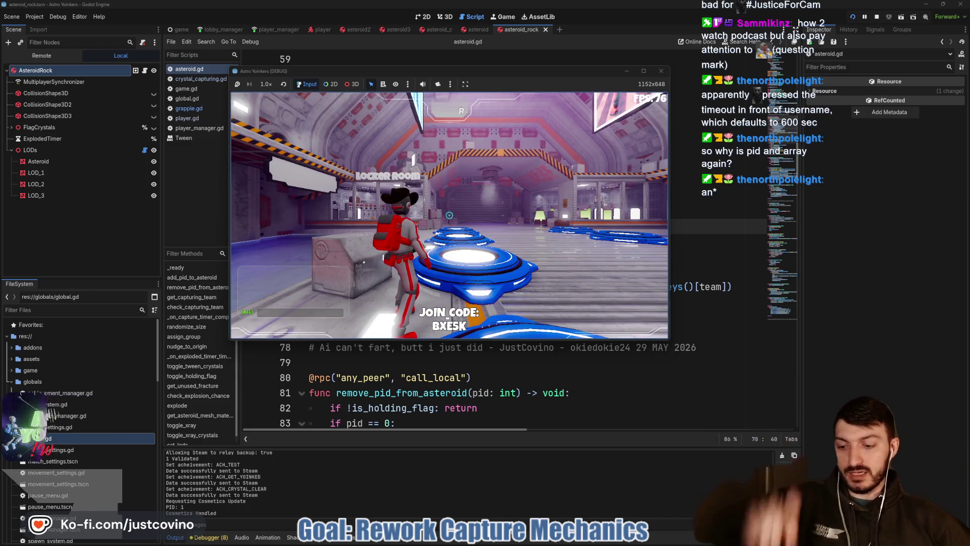
pyautogui.press('w')
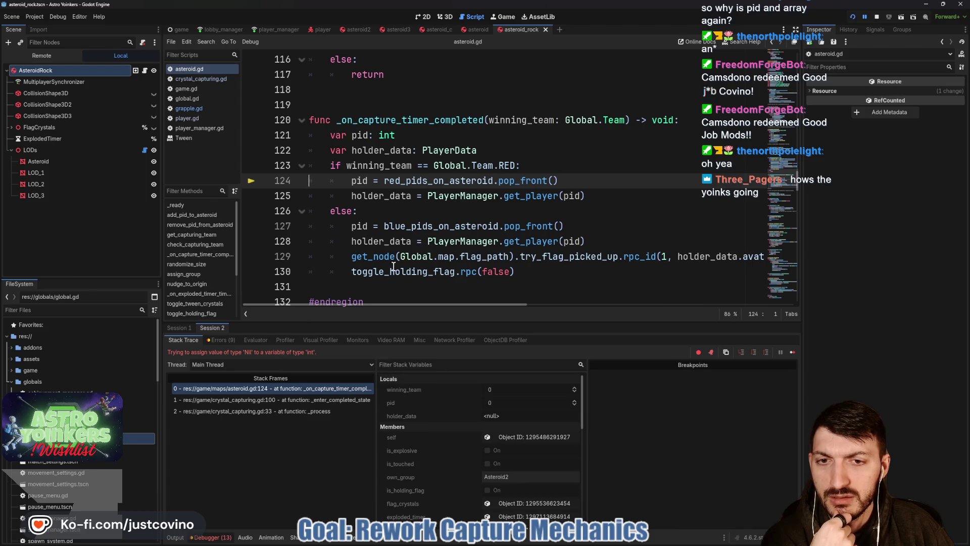
# Inspect the pid array values in the halted asteroid.gd code while scrolling through it
pyautogui.moveTo(464, 181)
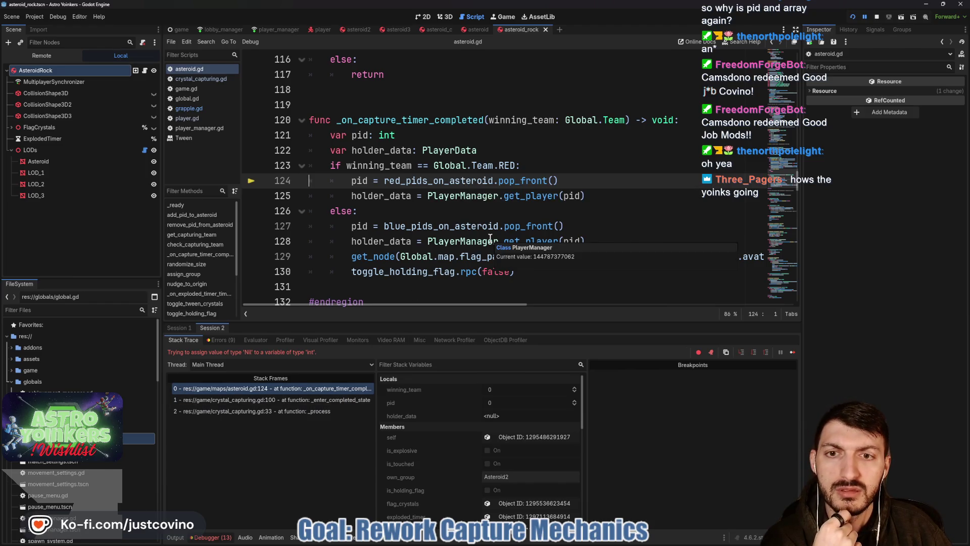
pyautogui.moveTo(490, 237)
pyautogui.scroll(4, 490, 238)
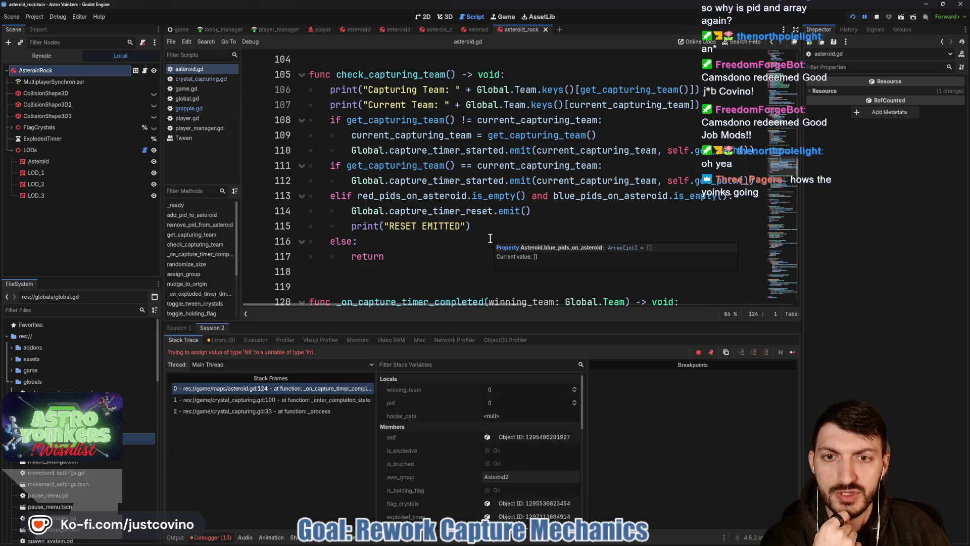
pyautogui.scroll(-3, 490, 238)
pyautogui.scroll(4, 399, 242)
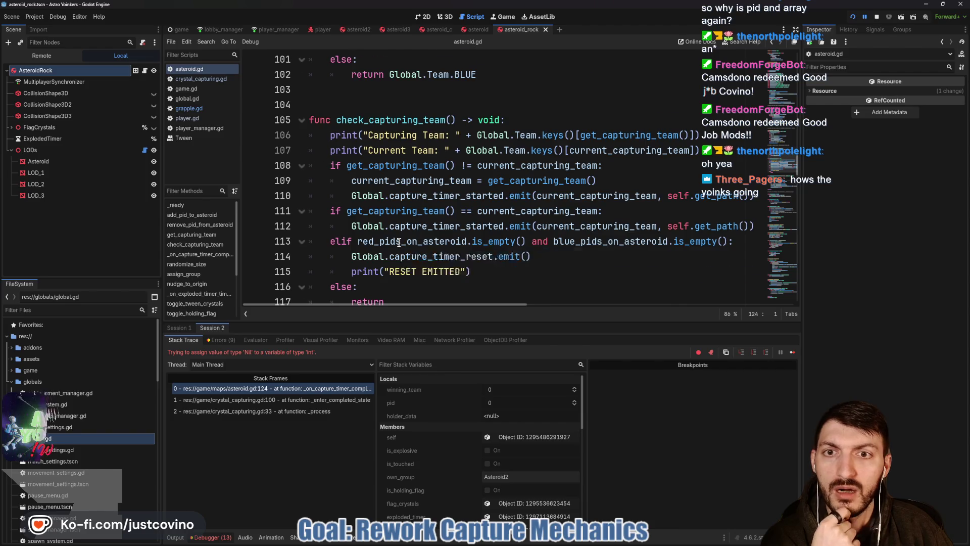
pyautogui.scroll(3, 399, 243)
pyautogui.scroll(-4, 384, 248)
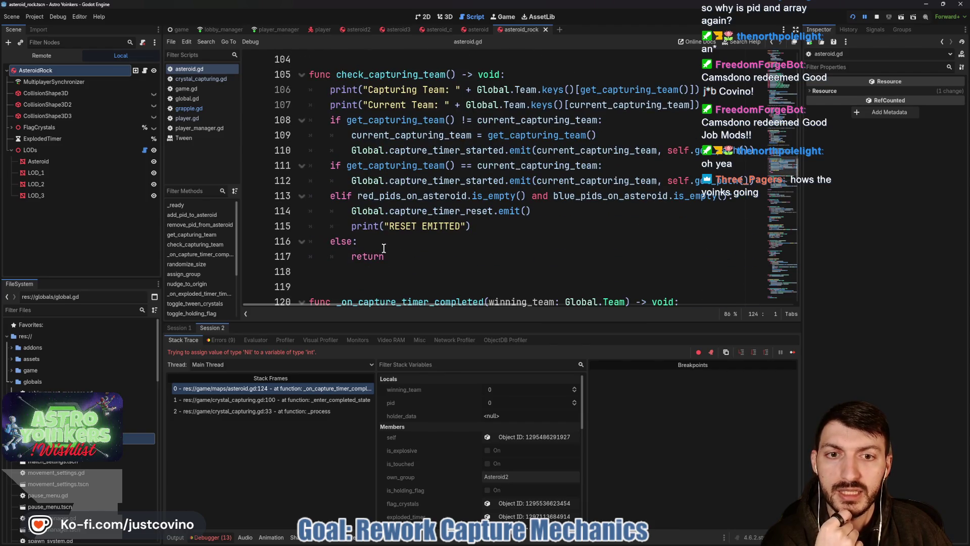
pyautogui.scroll(9, 384, 247)
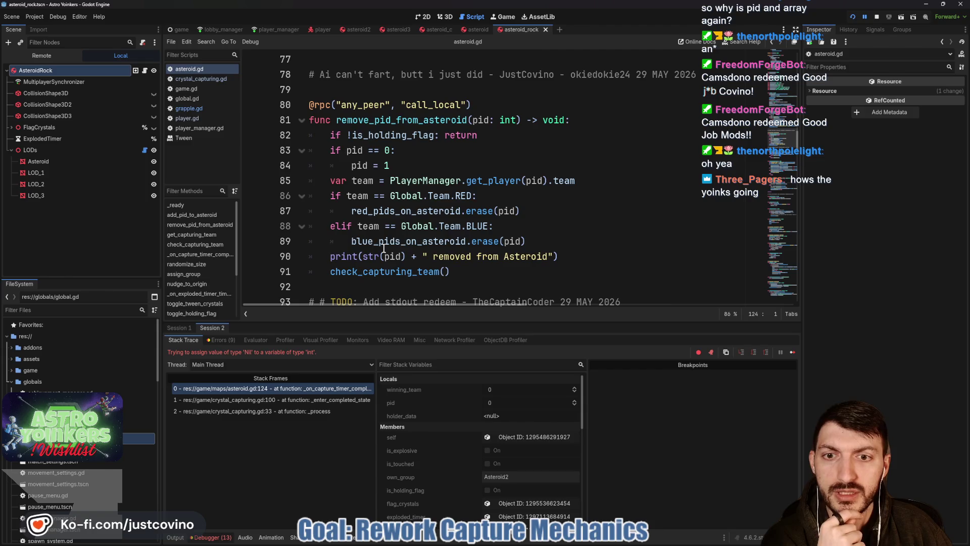
pyautogui.scroll(4, 384, 248)
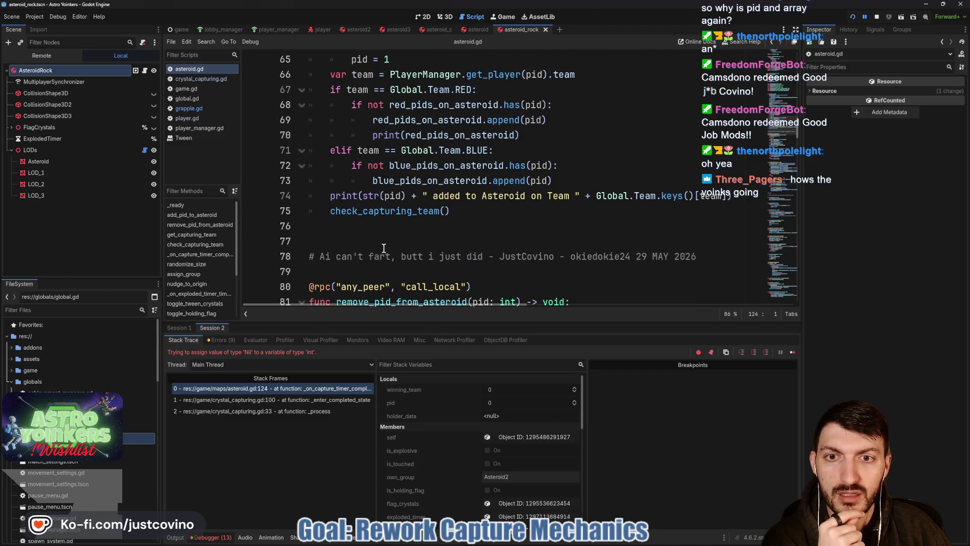
pyautogui.scroll(2, 384, 248)
pyautogui.scroll(-2, 384, 248)
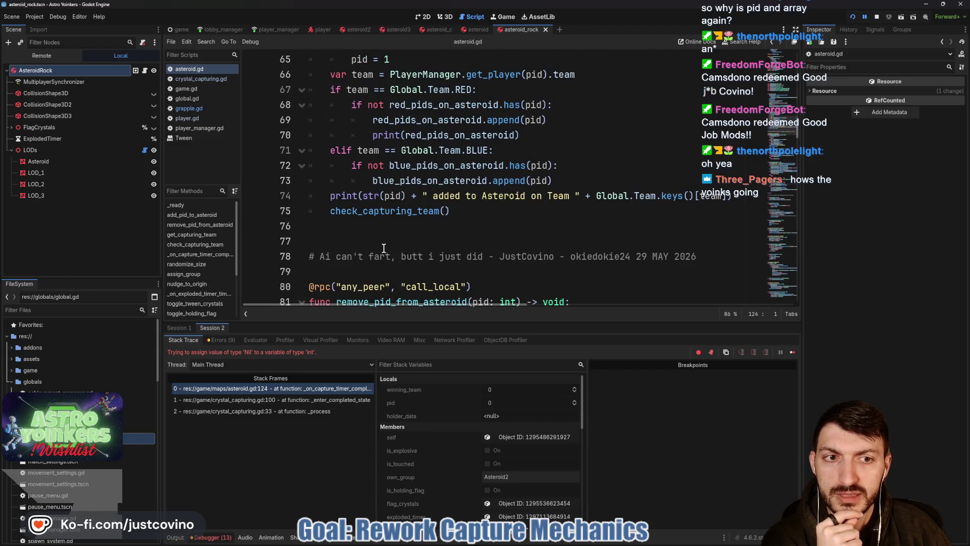
pyautogui.scroll(-5, 384, 248)
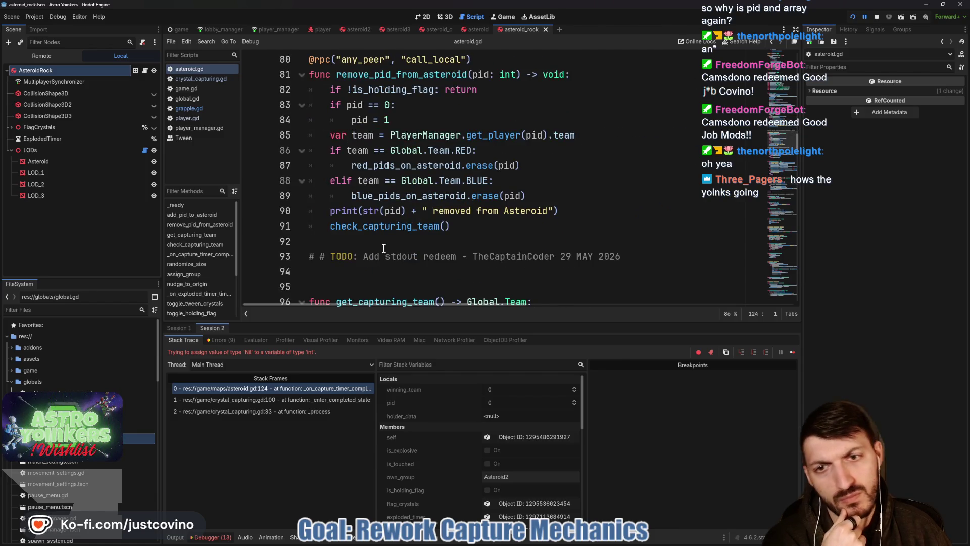
# Select the remove_pid_from_asteroid function name and enlarge the code editor above the debugger
pyautogui.doubleClick(401, 74)
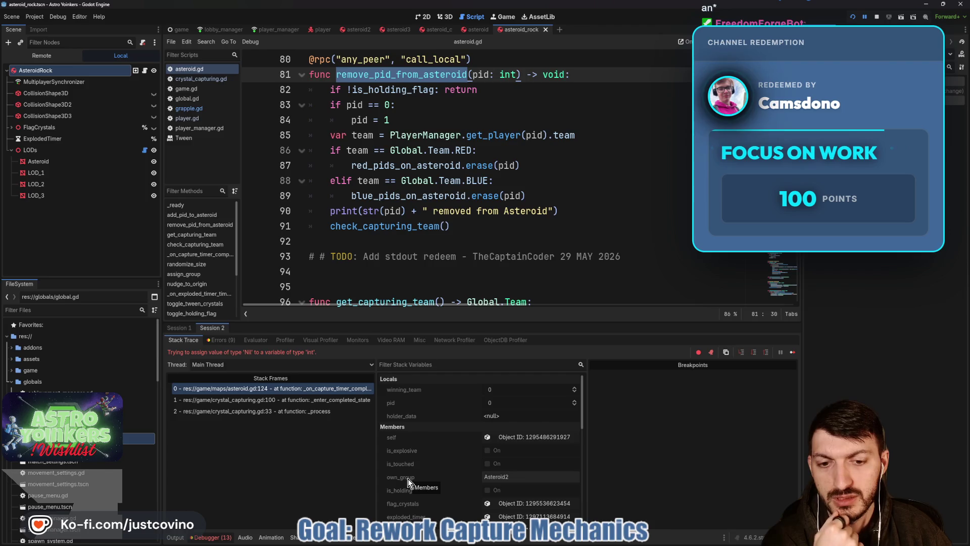
pyautogui.scroll(-2, 429, 468)
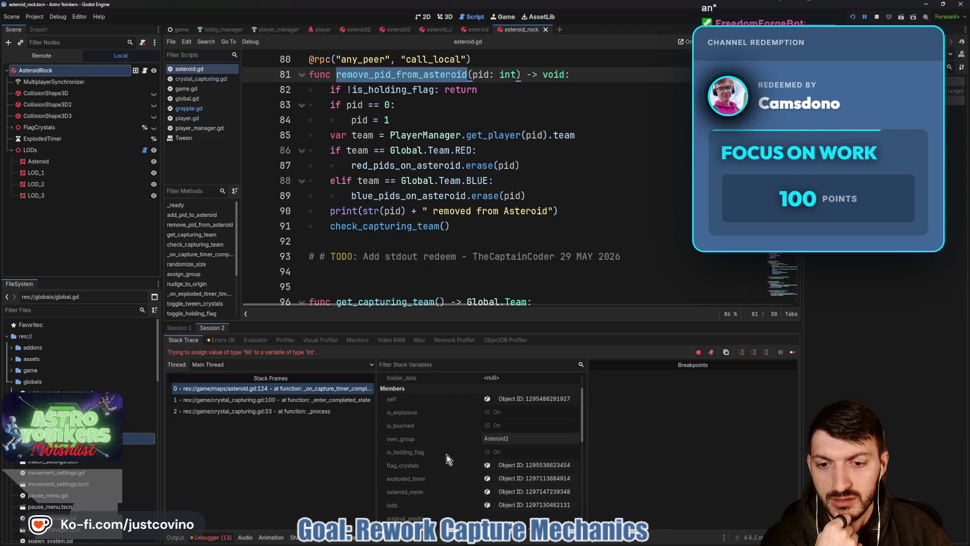
pyautogui.scroll(2, 444, 434)
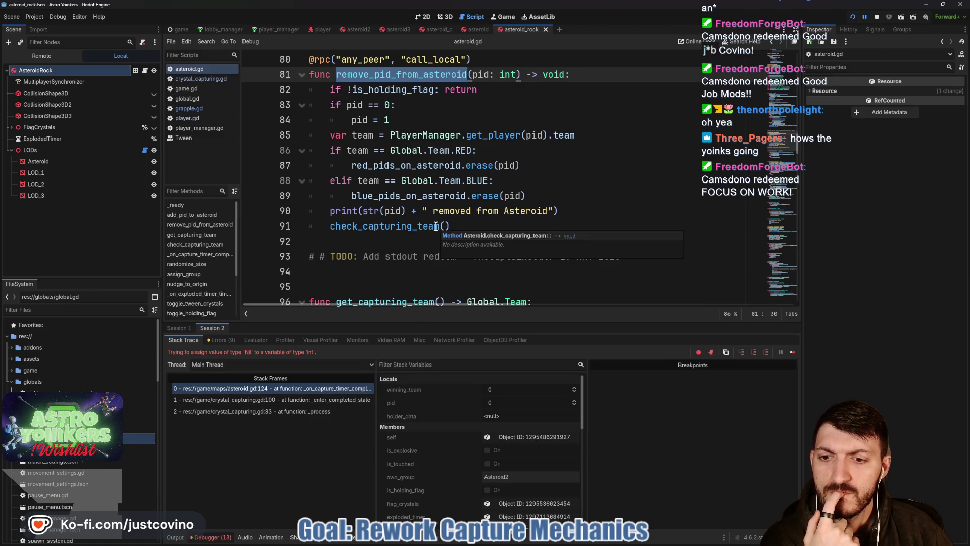
pyautogui.scroll(-4, 438, 253)
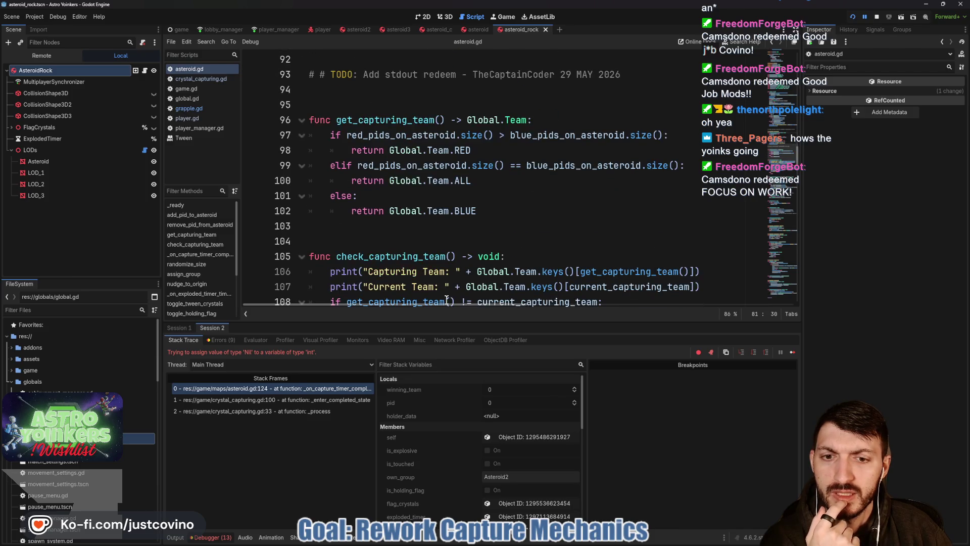
pyautogui.moveTo(458, 322); pyautogui.dragTo(458, 413)
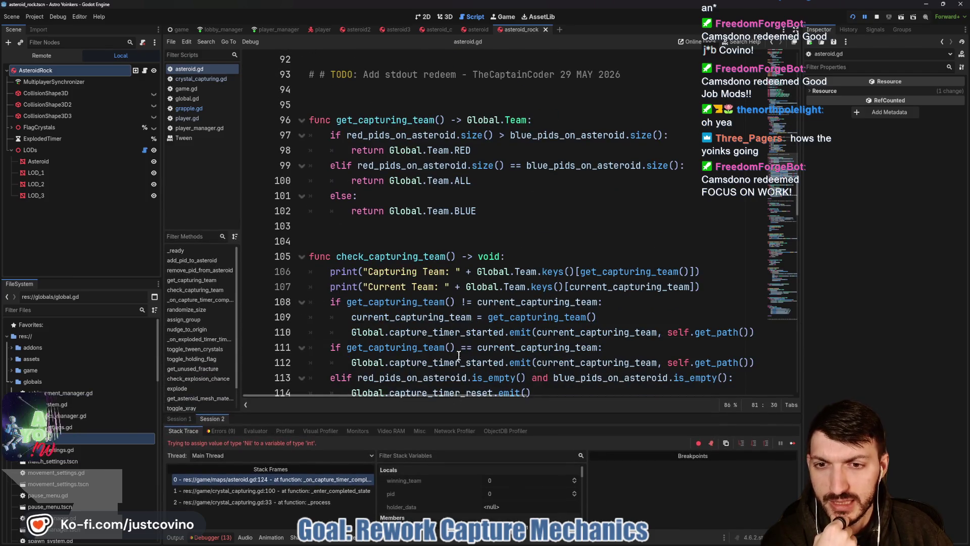
pyautogui.click(877, 18)
pyautogui.click(98, 71)
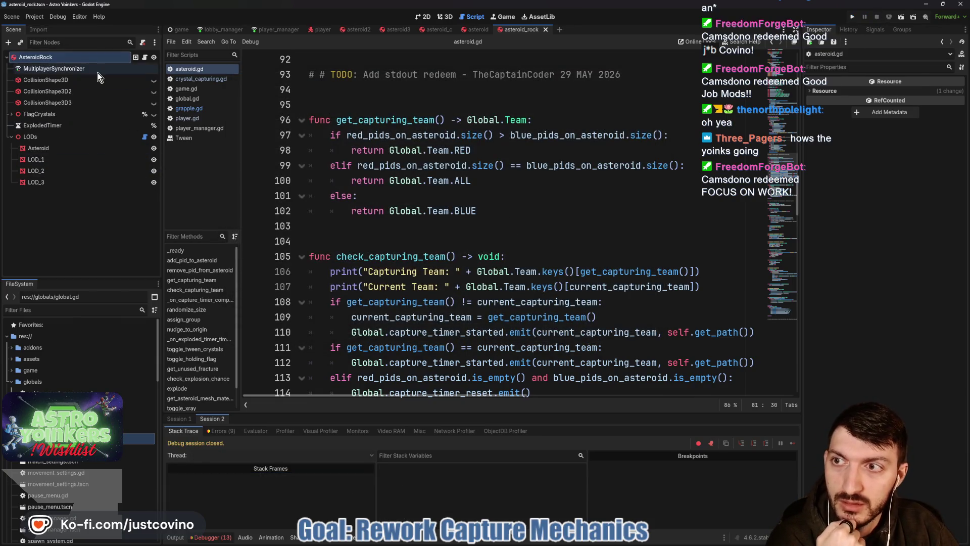
pyautogui.click(214, 360)
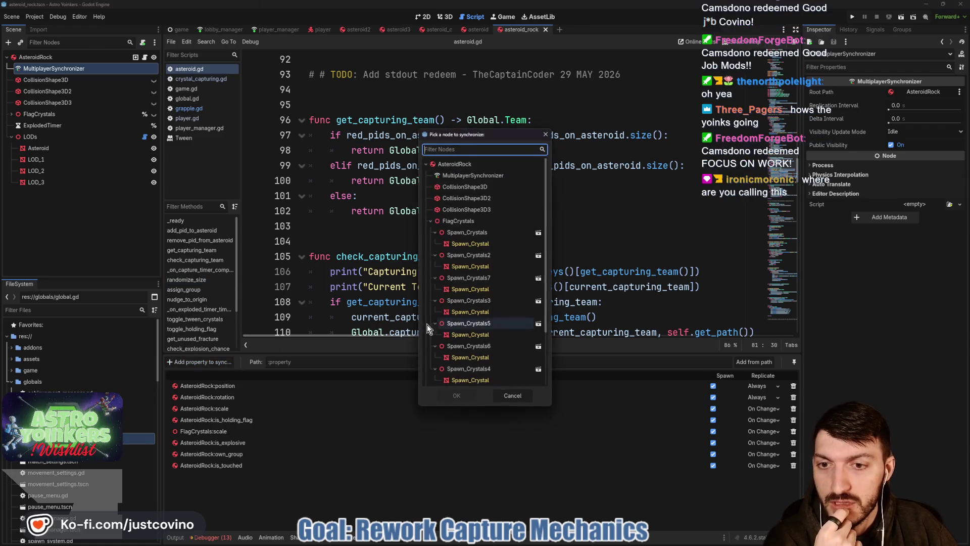
pyautogui.click(508, 395)
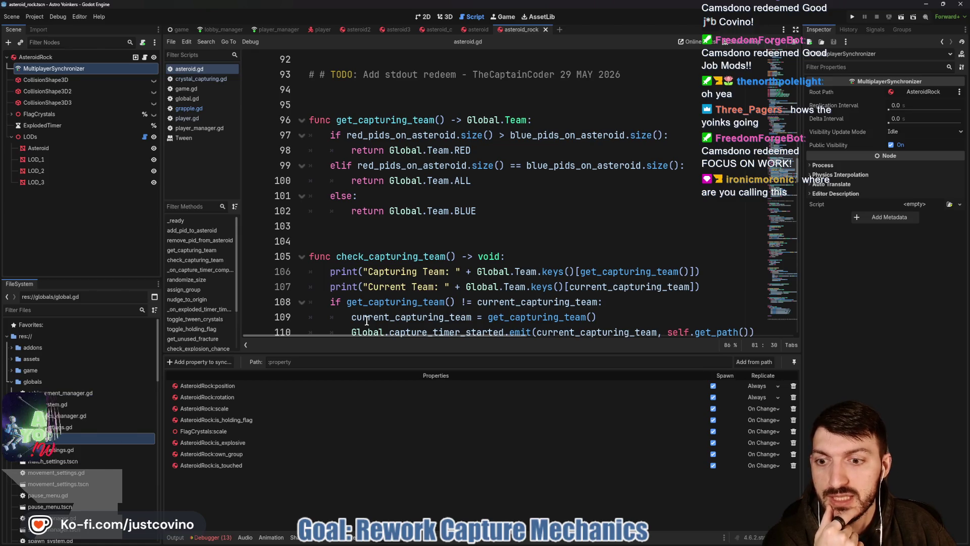
pyautogui.moveTo(343, 354); pyautogui.dragTo(343, 453)
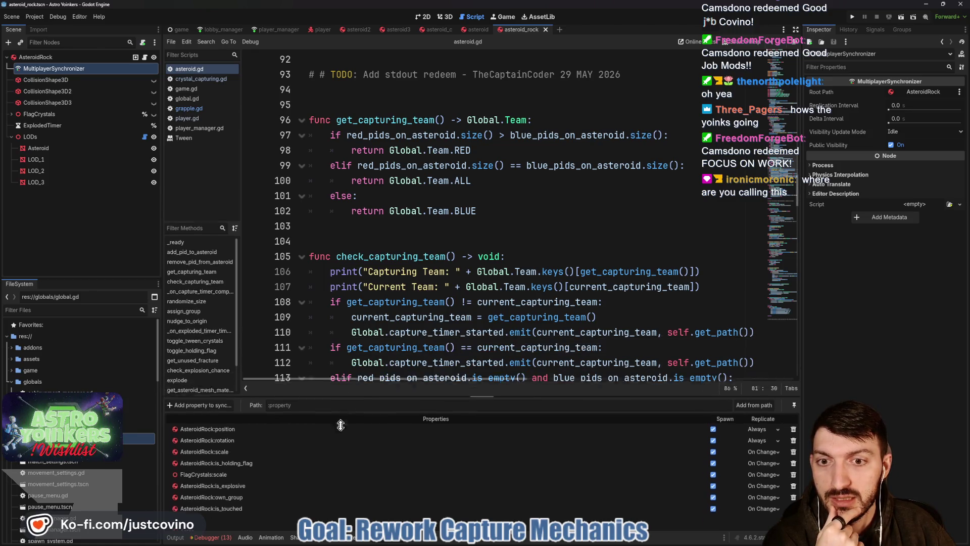
pyautogui.scroll(-2, 361, 194)
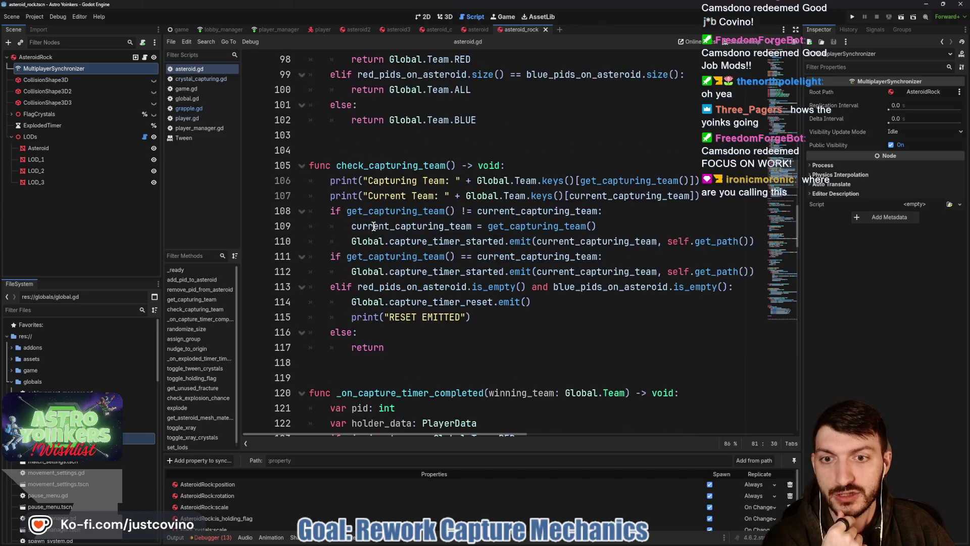
pyautogui.scroll(5, 420, 223)
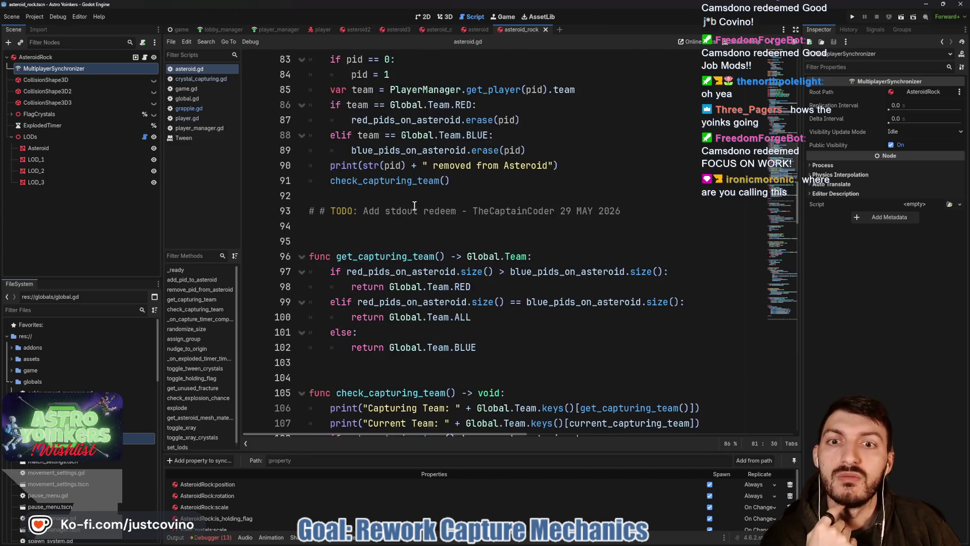
pyautogui.scroll(4, 415, 206)
pyautogui.scroll(6, 373, 208)
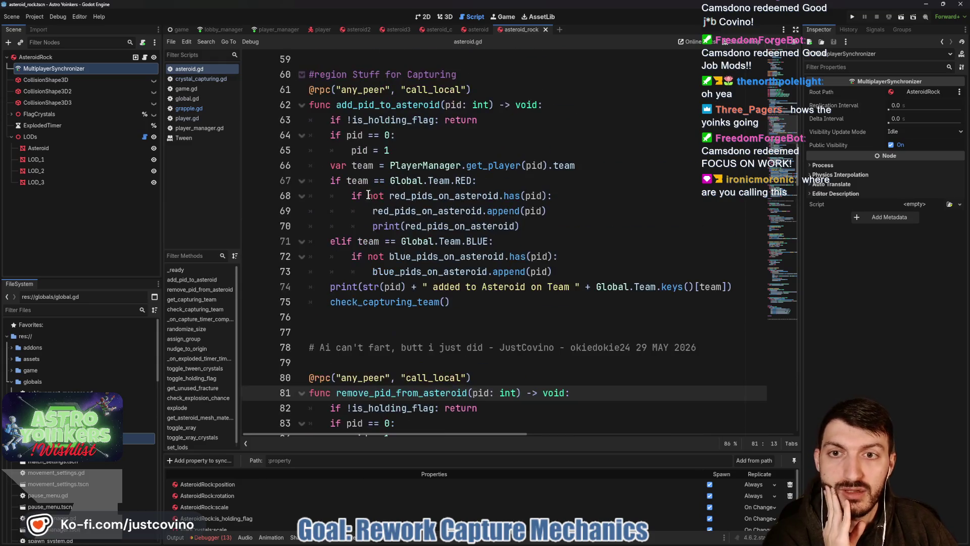
pyautogui.doubleClick(364, 201)
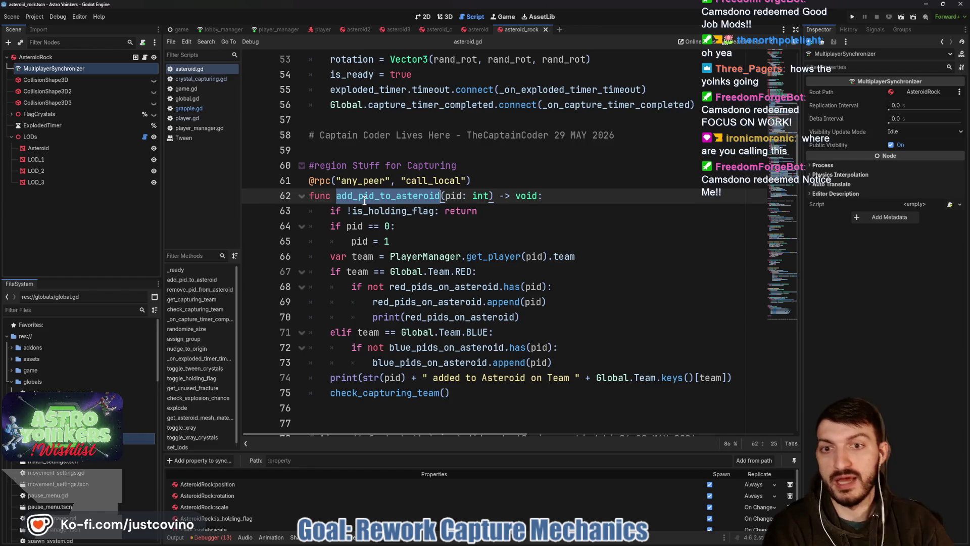
# Open crystal_capturing.gd and select line 100, which emits Global.capture_timer_completed with winning_team
pyautogui.click(205, 79)
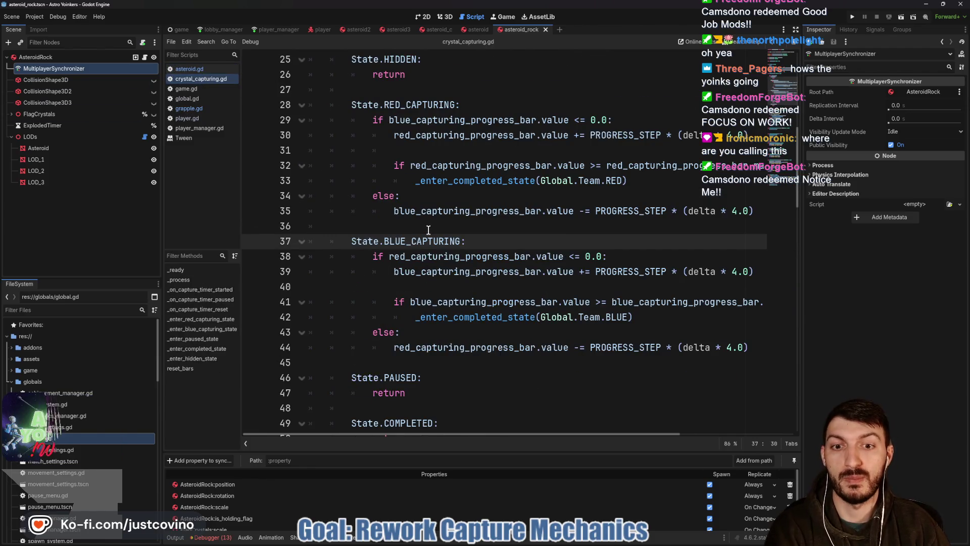
pyautogui.scroll(-5, 429, 230)
pyautogui.scroll(2, 467, 209)
pyautogui.scroll(-1, 475, 214)
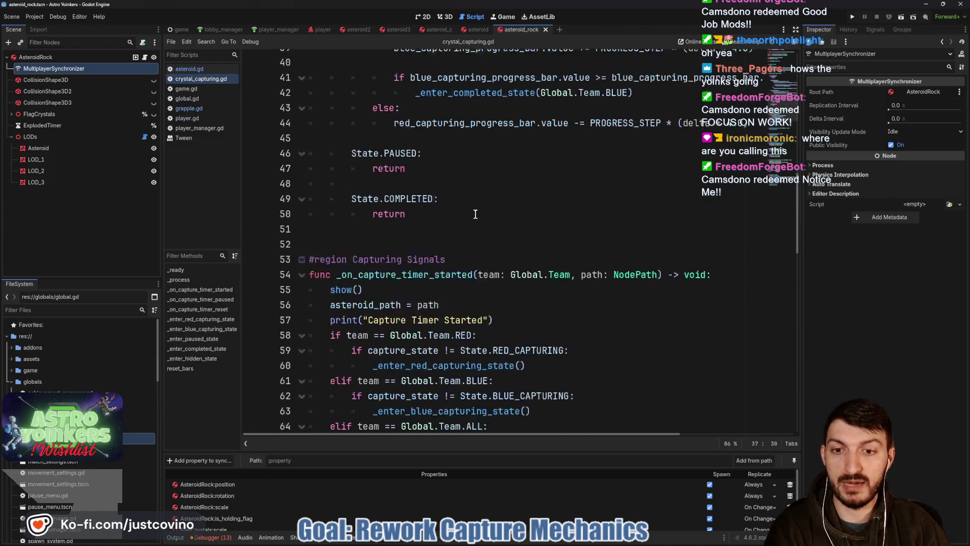
pyautogui.scroll(-8, 475, 215)
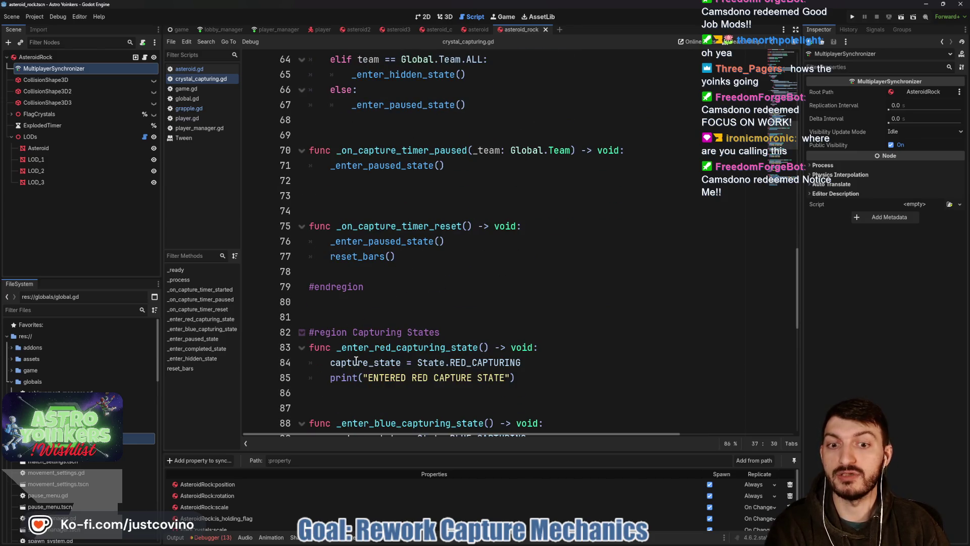
pyautogui.scroll(-3, 604, 220)
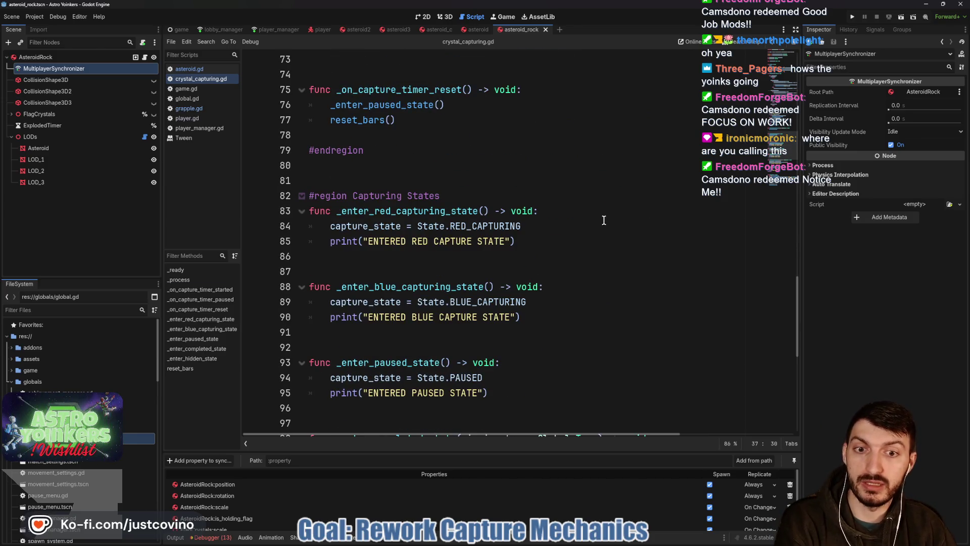
pyautogui.scroll(-8, 600, 218)
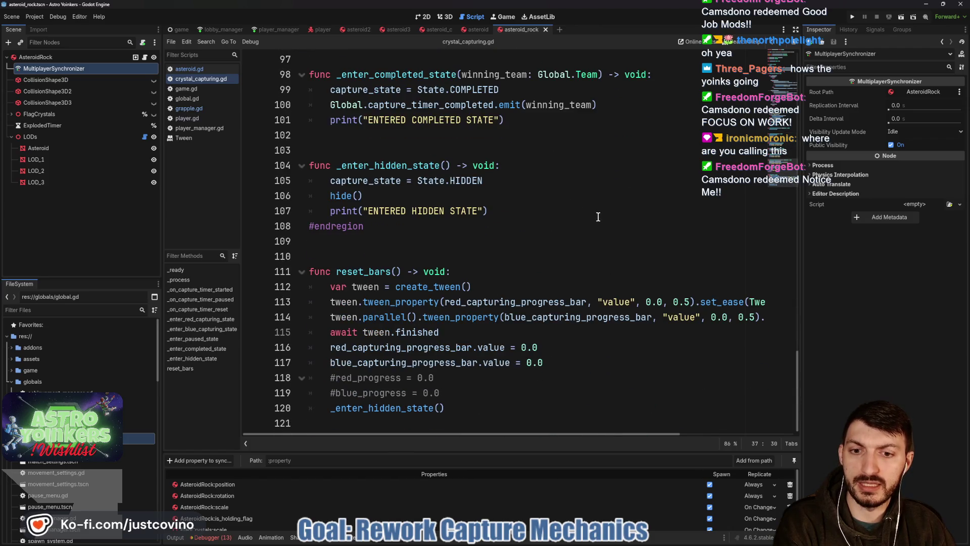
pyautogui.scroll(1, 542, 305)
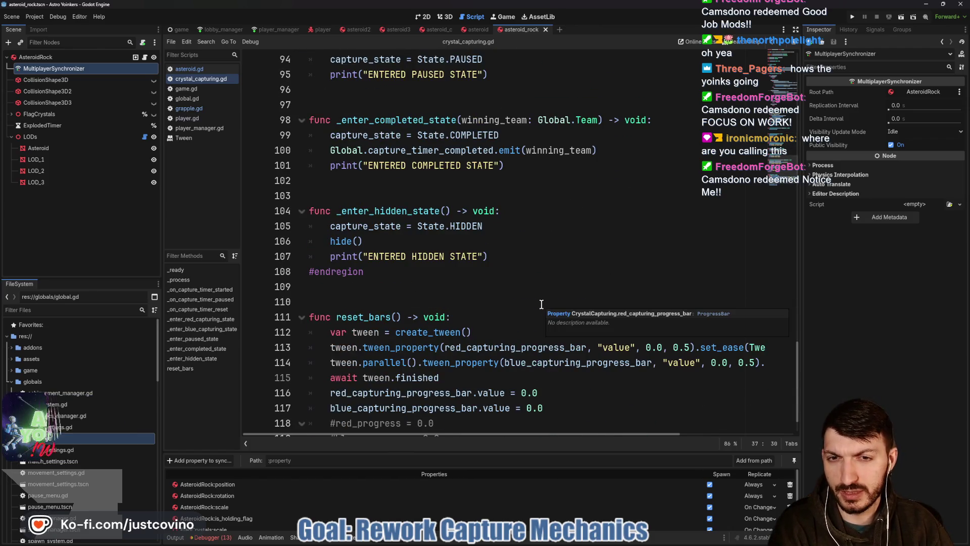
pyautogui.moveTo(598, 150); pyautogui.dragTo(288, 148)
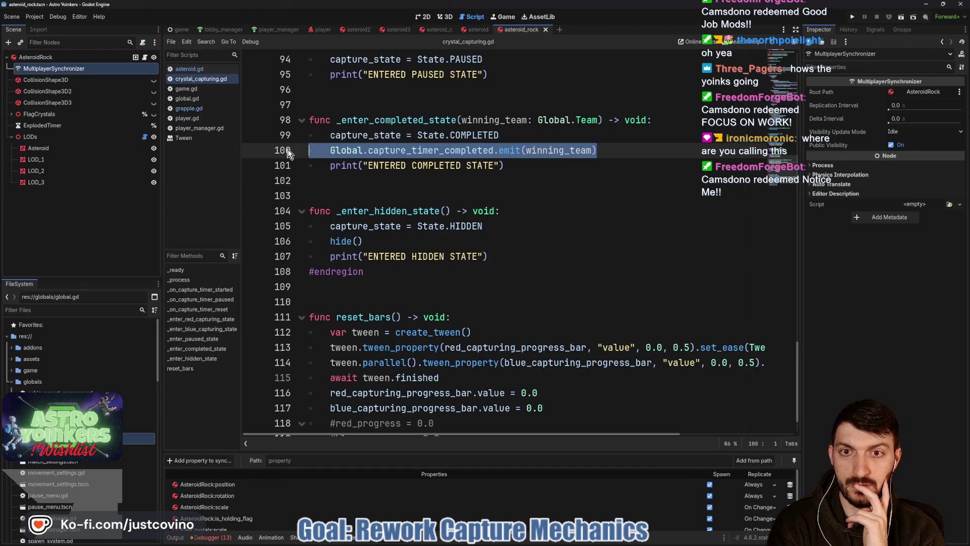
# In asteroid.gd, place edit points at the start of lines 30–32 (the three capture variables)
pyautogui.click(473, 32)
pyautogui.click(449, 166)
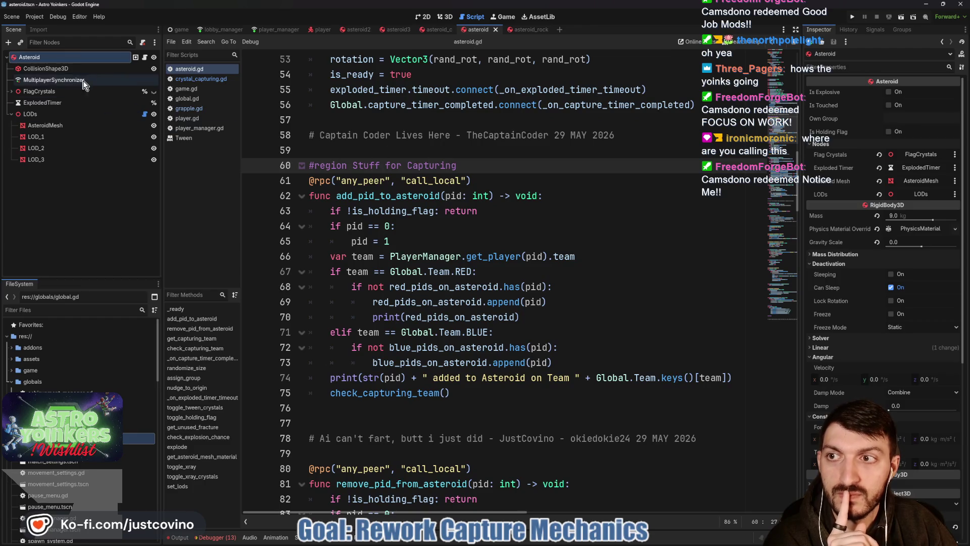
pyautogui.scroll(12, 407, 183)
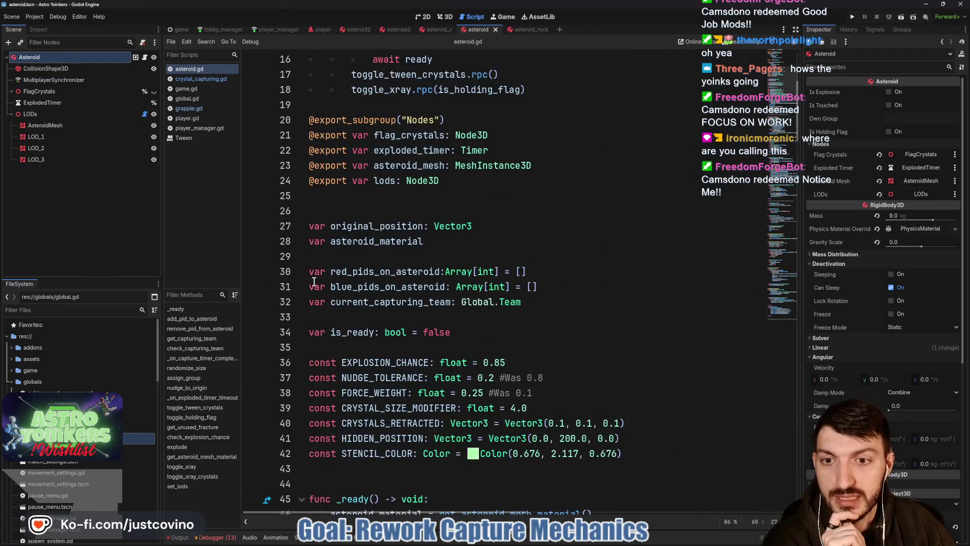
pyautogui.click(309, 271)
pyautogui.click(363, 287)
pyautogui.press('Up')
pyautogui.press('Down')
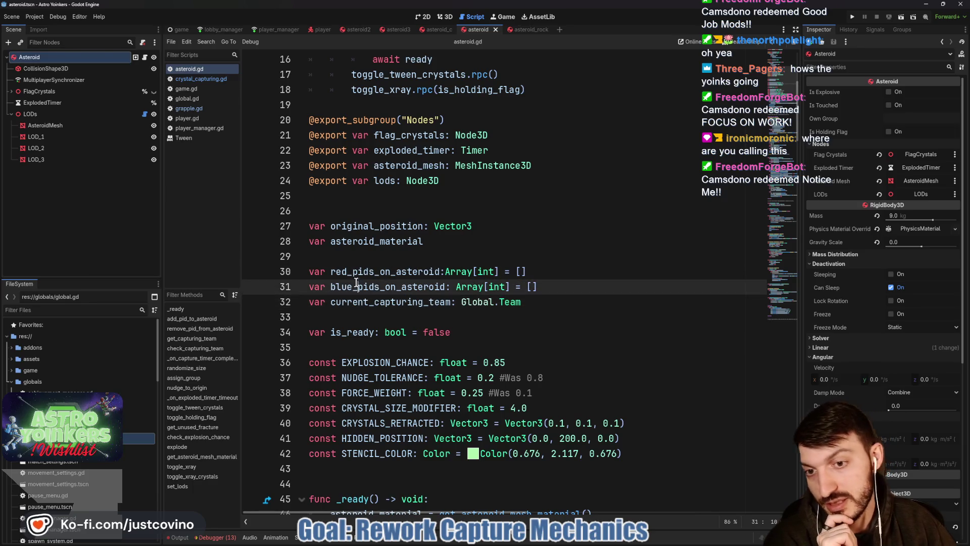
pyautogui.press('Up')
pyautogui.press('Left')
pyautogui.press('Left')
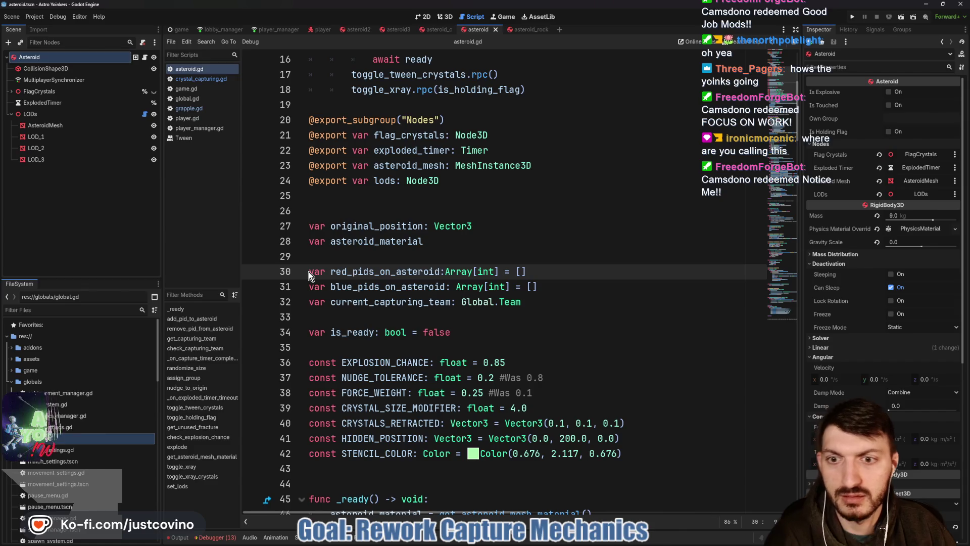
pyautogui.click(309, 271)
pyautogui.keyDown('alt'); pyautogui.click(310, 286); pyautogui.keyUp('alt')
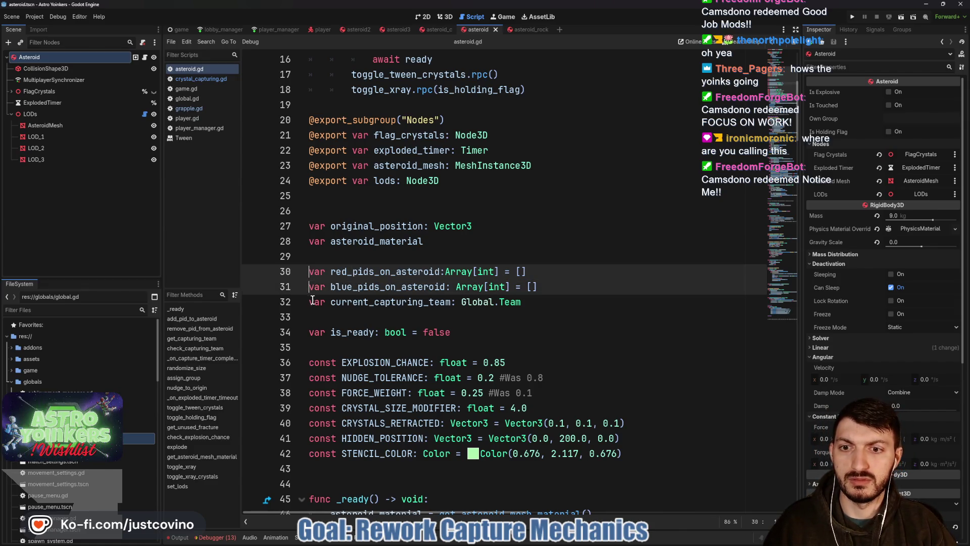
pyautogui.keyDown('alt'); pyautogui.click(324, 299); pyautogui.keyUp('alt')
pyautogui.keyDown('alt'); pyautogui.click(309, 272); pyautogui.keyUp('alt')
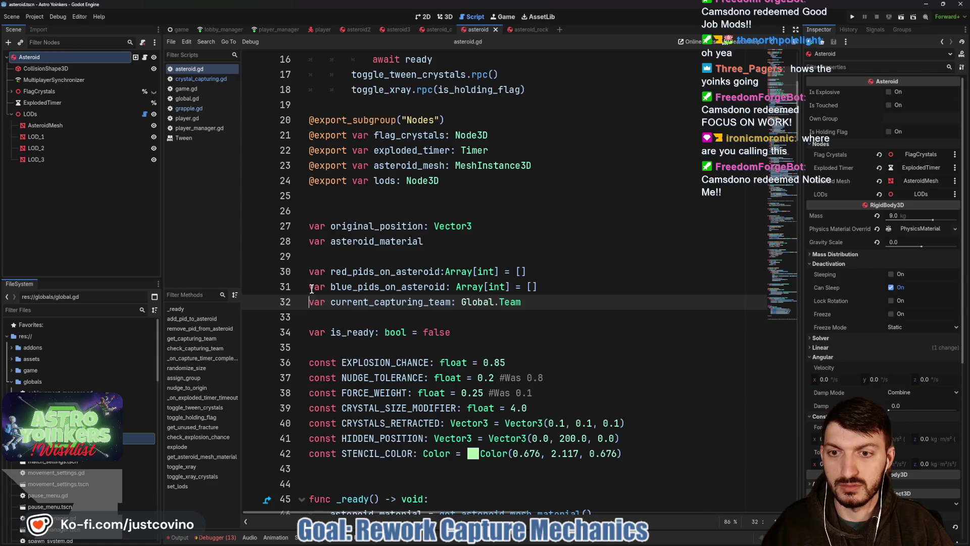
pyautogui.keyDown('alt'); pyautogui.click(310, 272); pyautogui.keyUp('alt')
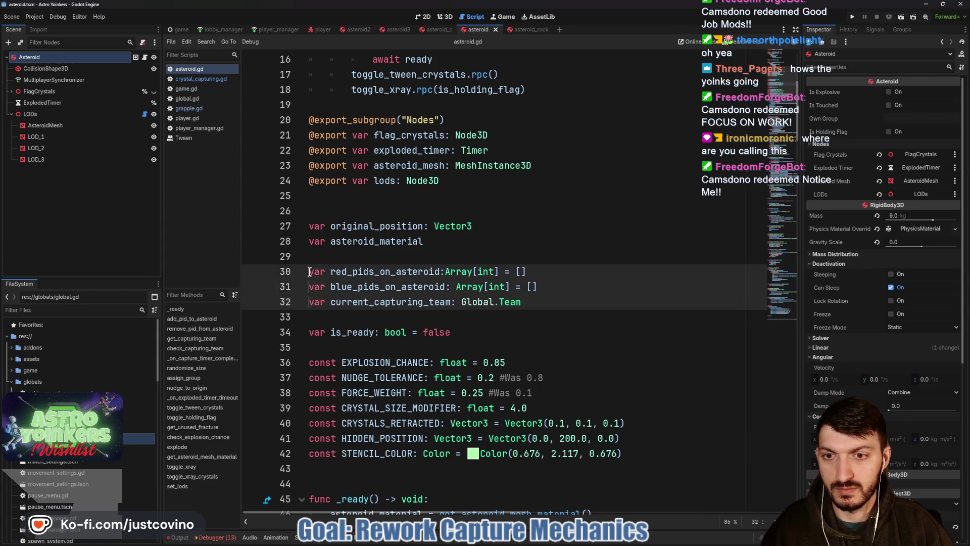
pyautogui.write('@export')
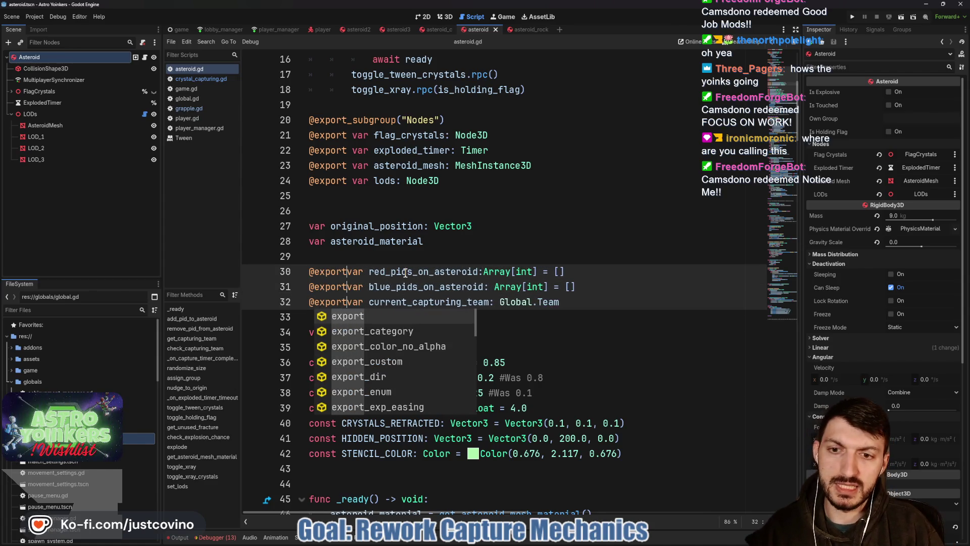
pyautogui.click(359, 261)
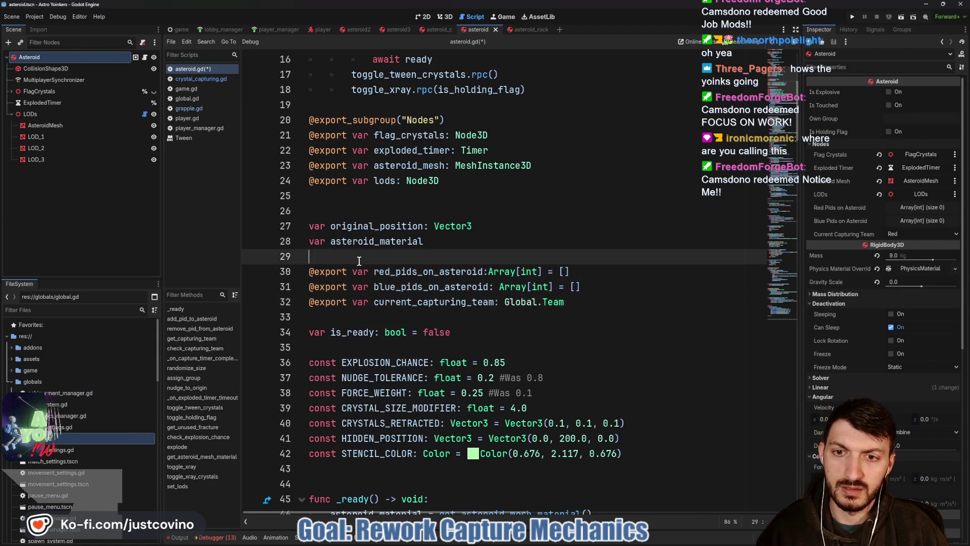
pyautogui.press('Return')
pyautogui.write('@export_su')
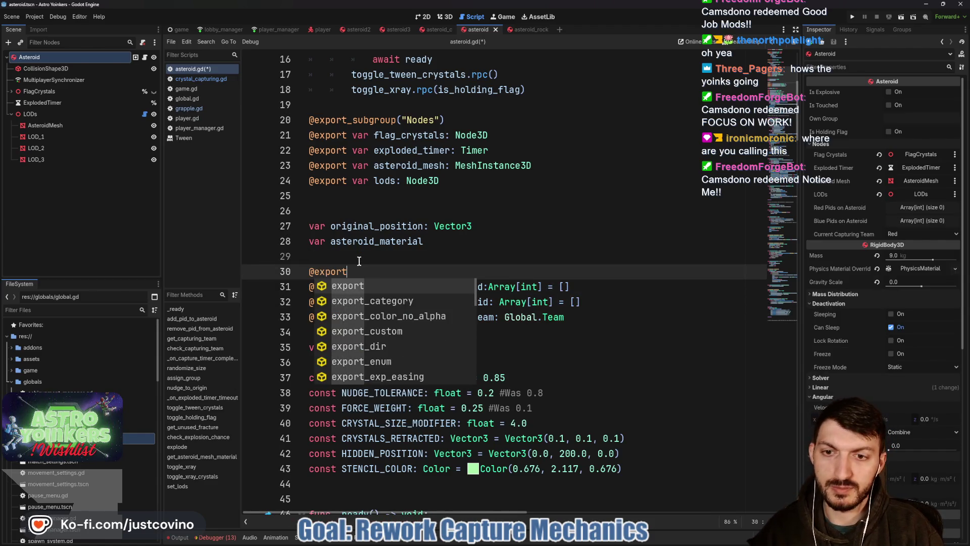
pyautogui.press('Return')
pyautogui.write('"Capt')
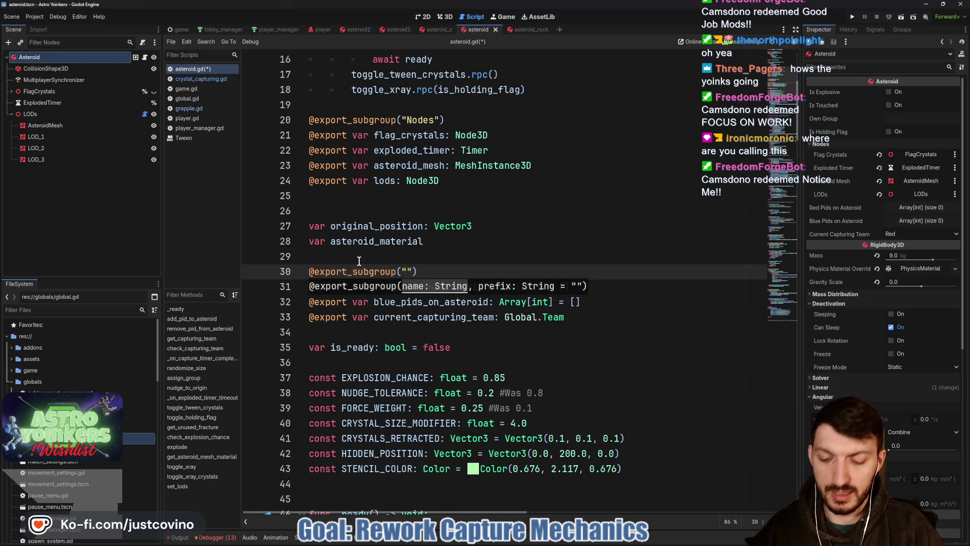
pyautogui.write('uring')
pyautogui.hotkey('ctrl', 's')
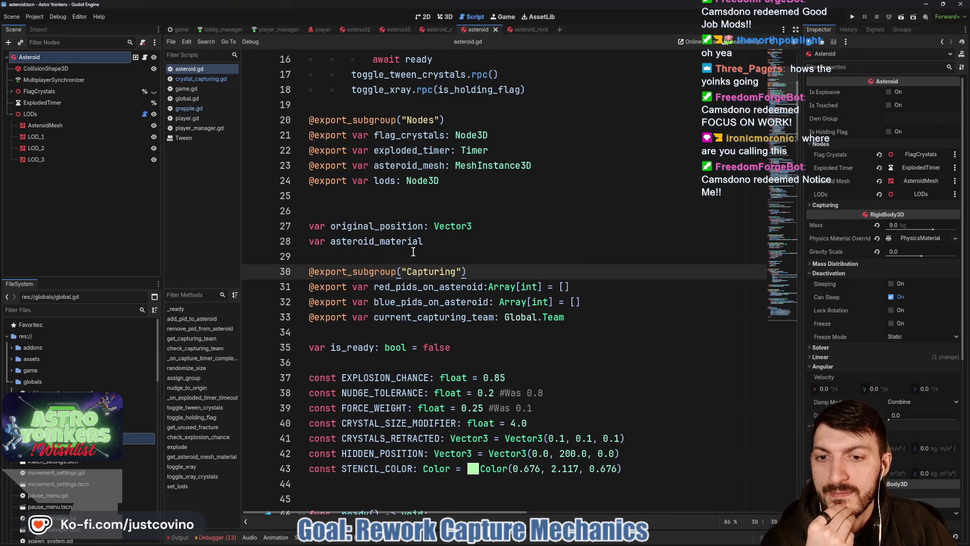
pyautogui.click(53, 80)
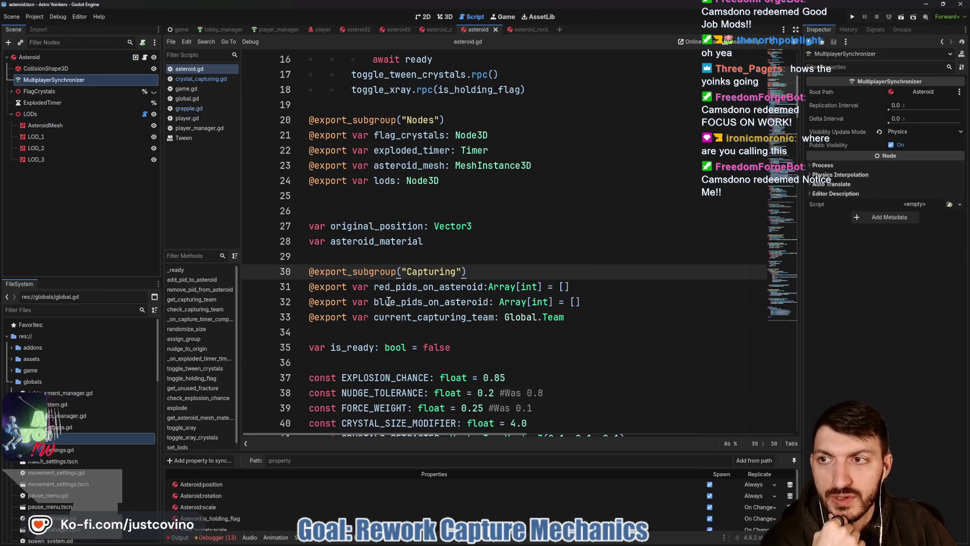
# Add red_pids_on_asteroid, blue_pids_on_asteroid and current_capturing_team to the Asteroid synchronizer's properties
pyautogui.click(198, 460)
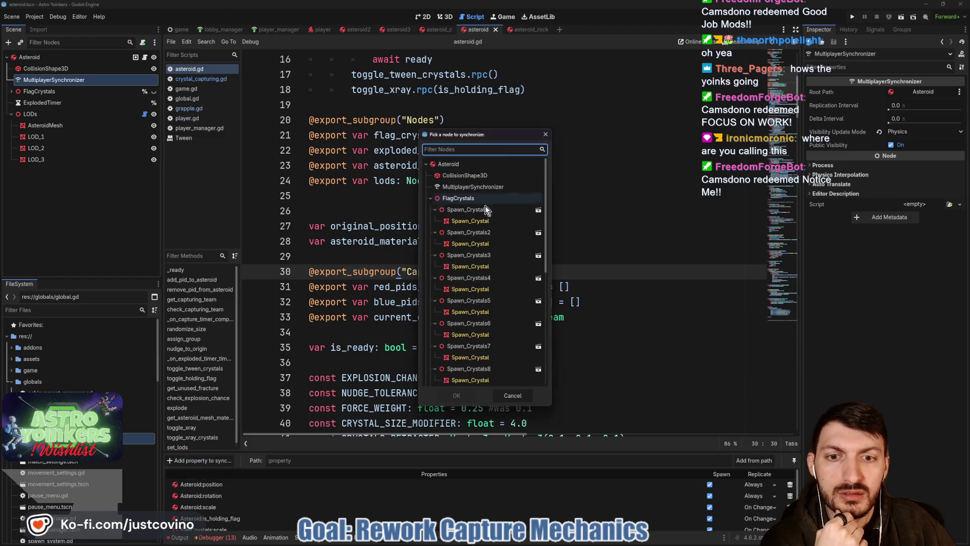
pyautogui.click(464, 168)
pyautogui.click(457, 395)
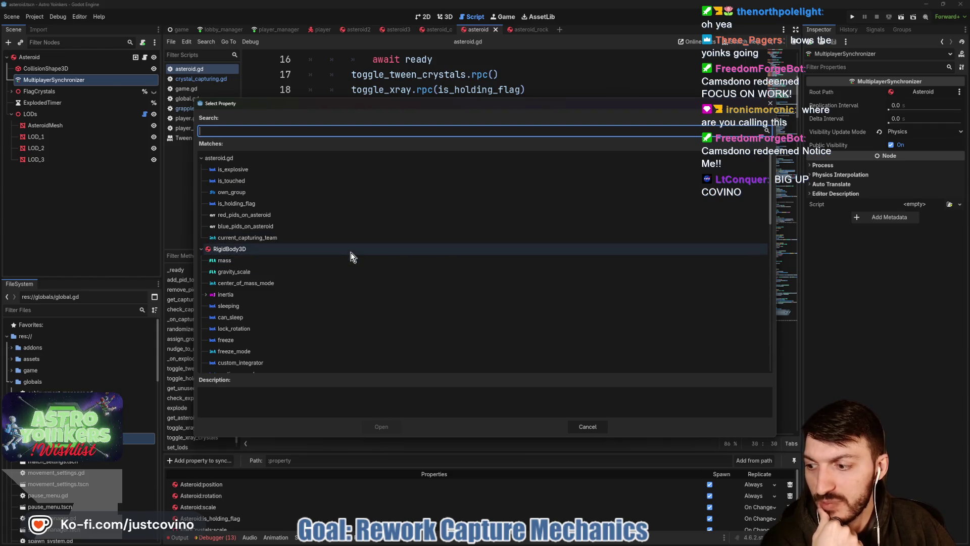
pyautogui.click(272, 218)
pyautogui.click(382, 426)
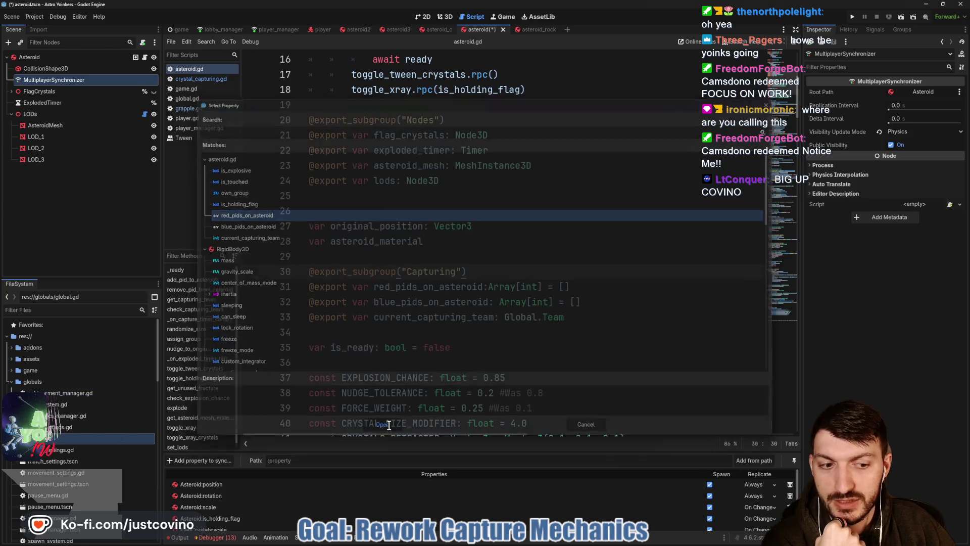
pyautogui.click(212, 461)
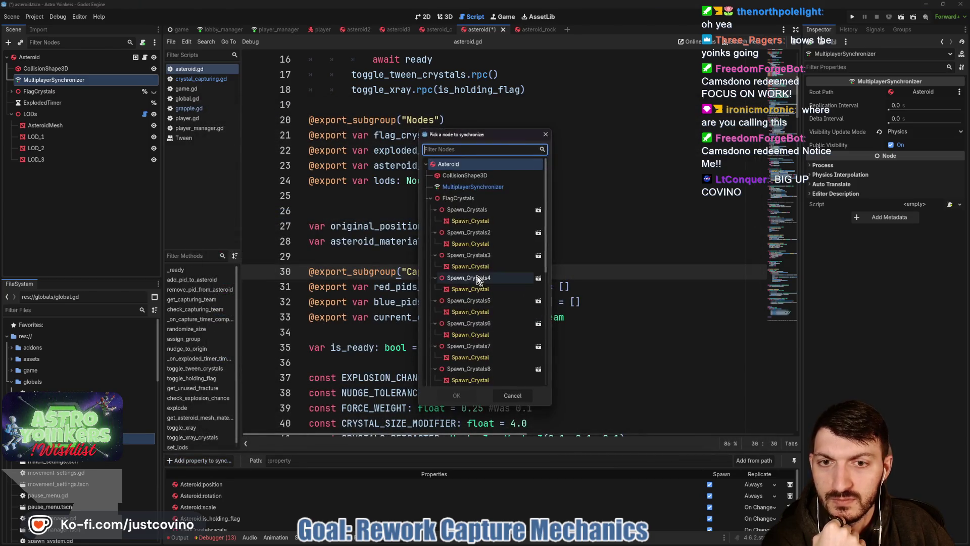
pyautogui.click(465, 163)
pyautogui.click(454, 395)
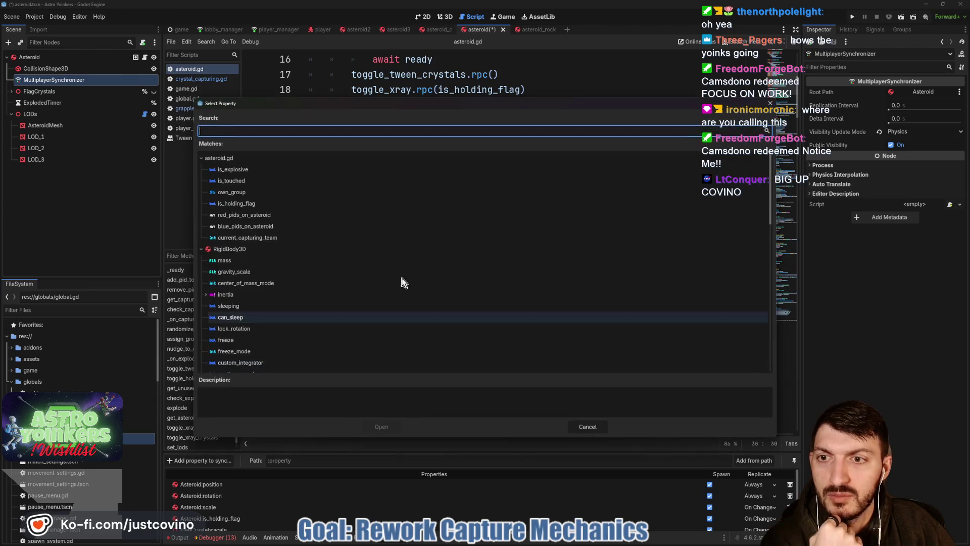
pyautogui.click(250, 224)
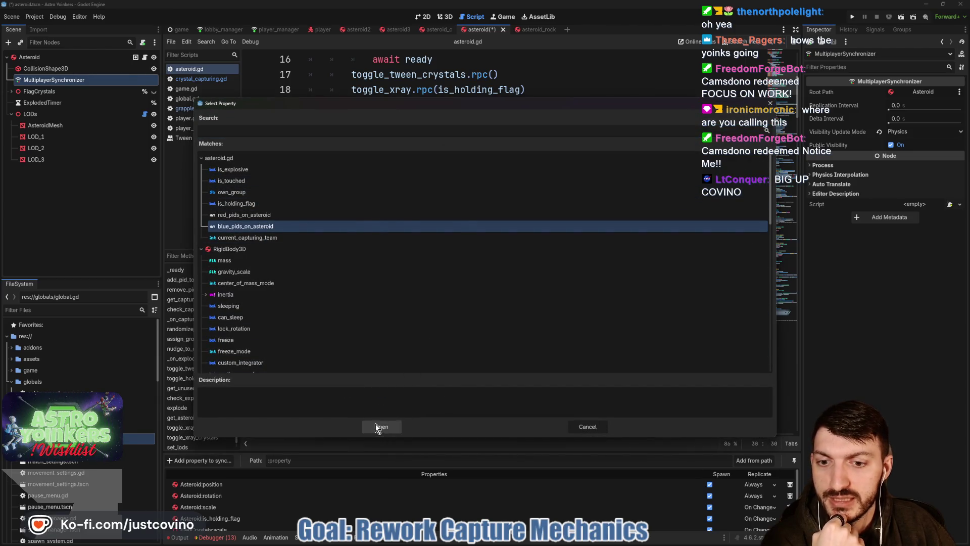
pyautogui.click(375, 424)
pyautogui.click(198, 461)
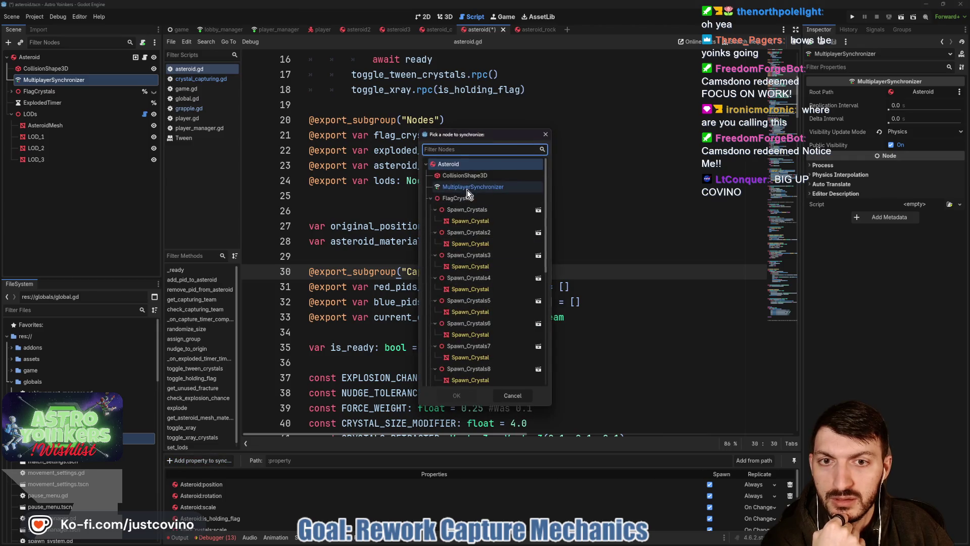
pyautogui.click(453, 397)
pyautogui.click(272, 238)
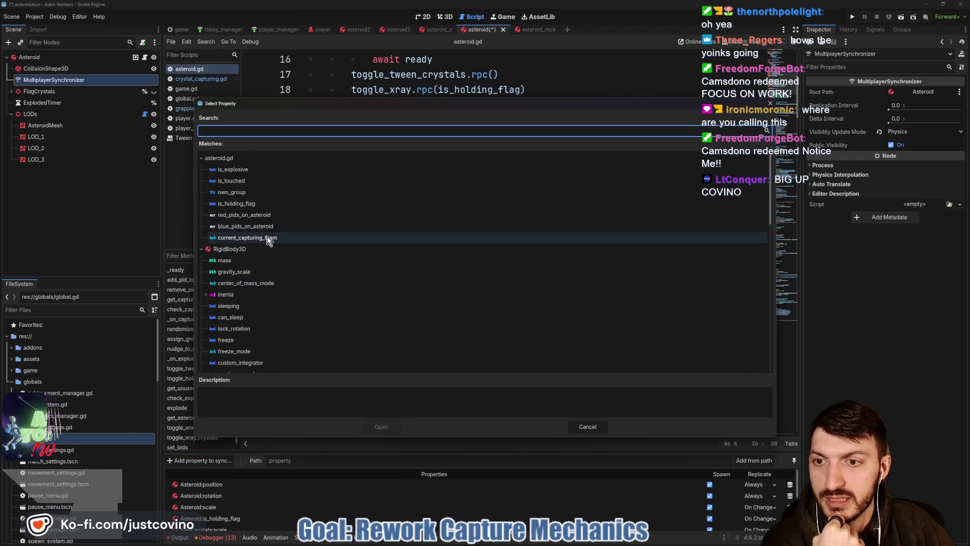
pyautogui.click(382, 427)
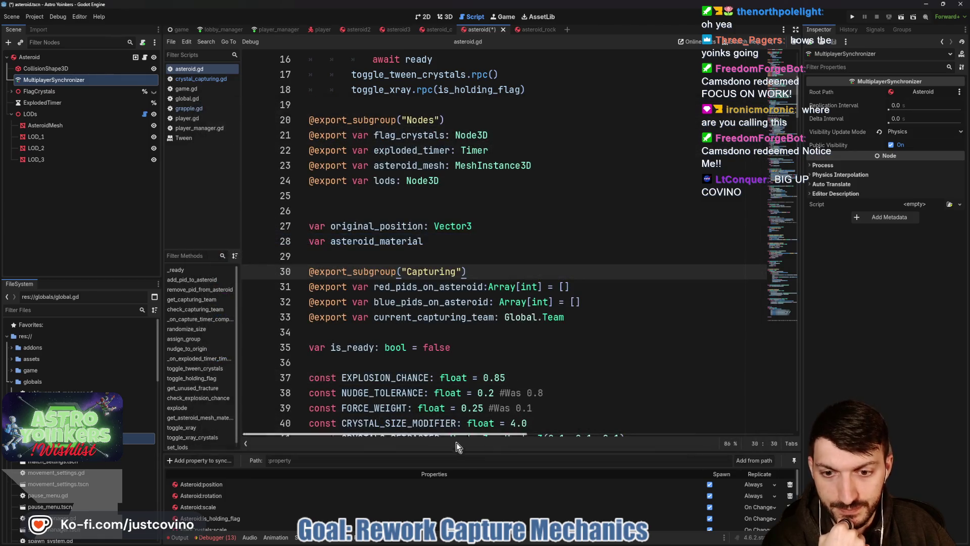
# Set current_capturing_team and blue_pids_on_asteroid to replicate On Change and save the Asteroid scene
pyautogui.moveTo(471, 451); pyautogui.dragTo(495, 200)
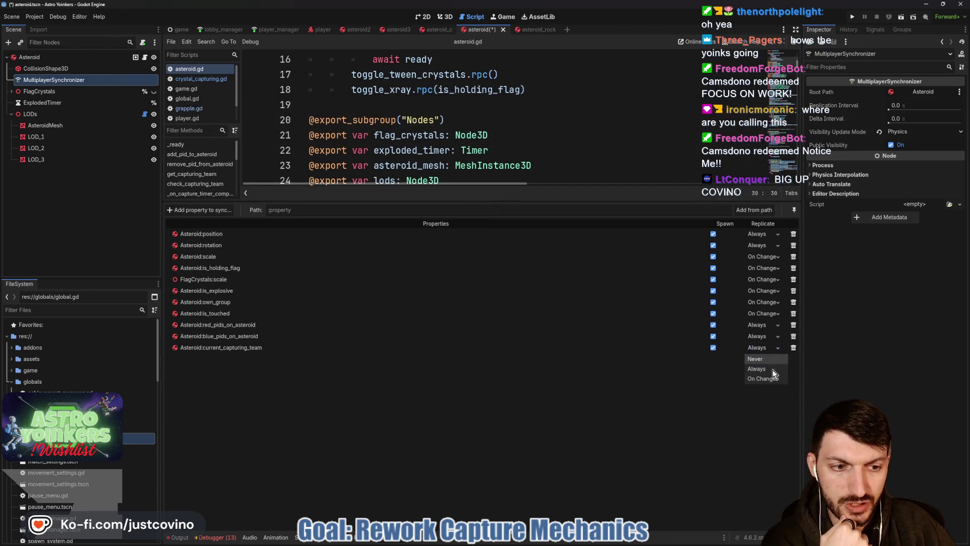
pyautogui.click(770, 336)
pyautogui.click(767, 367)
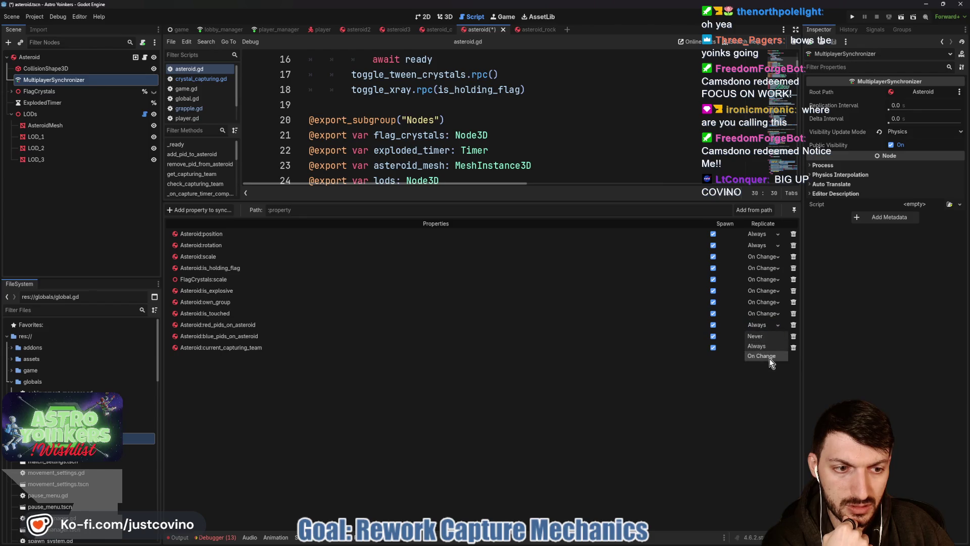
pyautogui.hotkey('ctrl', 's')
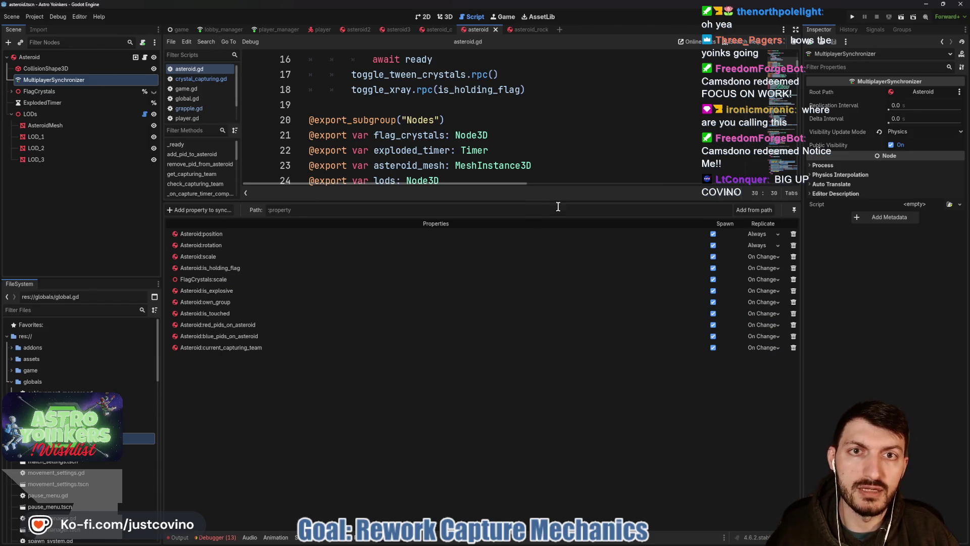
pyautogui.click(525, 30)
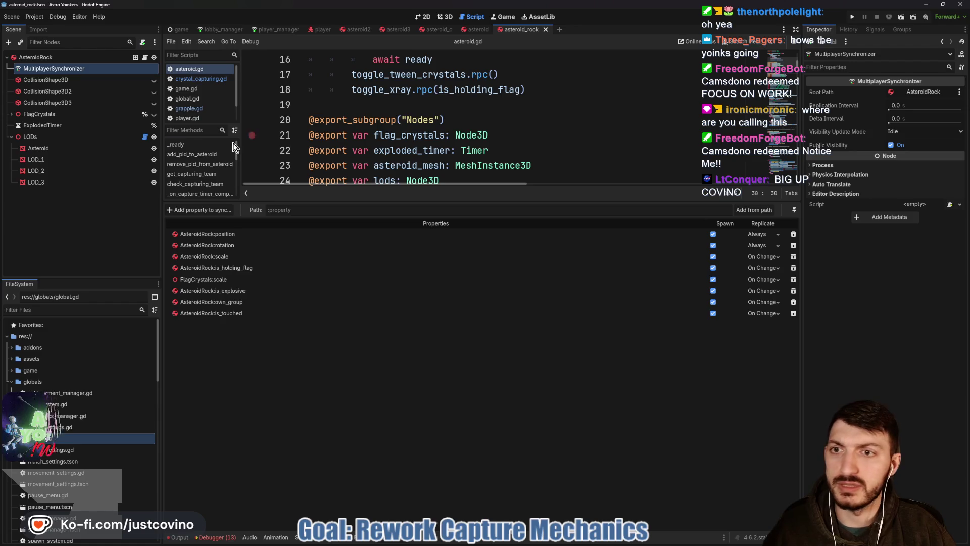
# Add red_pids_on_asteroid, blue_pids_on_asteroid and current_capturing_team to AsteroidRock's synchronized properties
pyautogui.click(199, 210)
pyautogui.click(464, 164)
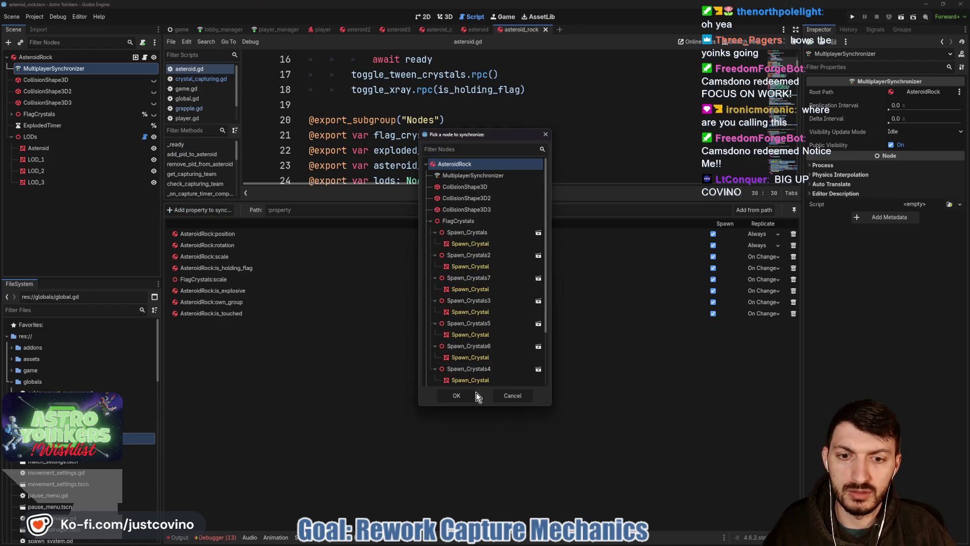
pyautogui.click(456, 395)
pyautogui.click(227, 217)
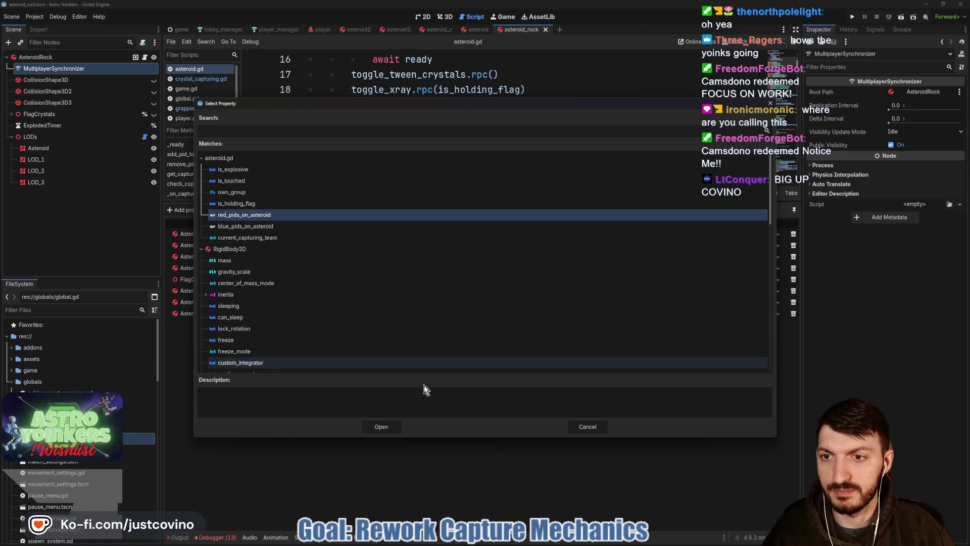
pyautogui.click(388, 427)
pyautogui.click(199, 210)
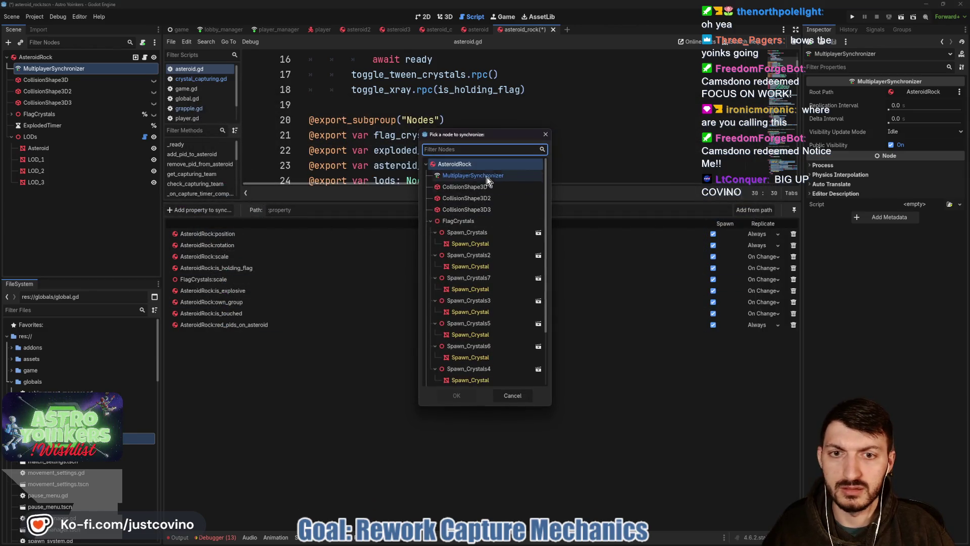
pyautogui.click(456, 165)
pyautogui.click(456, 396)
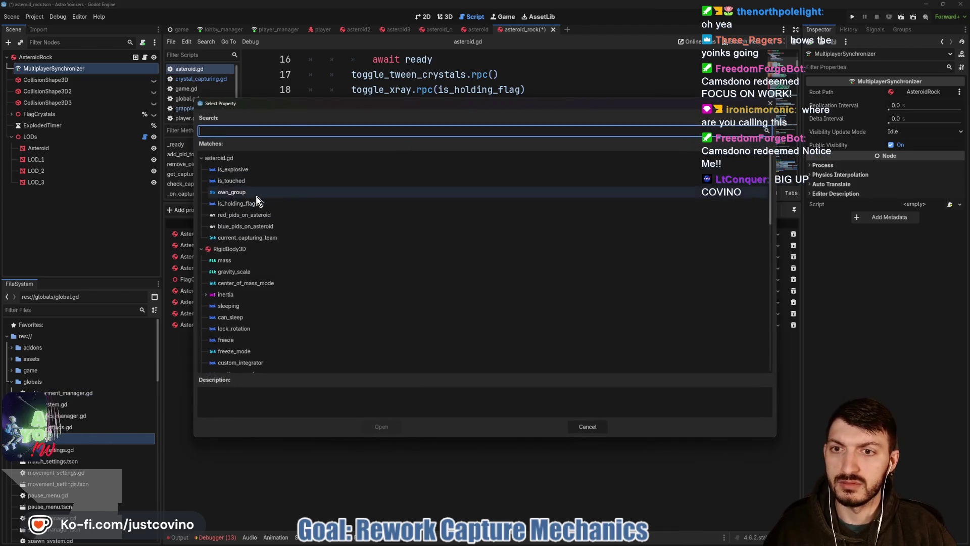
pyautogui.click(249, 227)
pyautogui.click(388, 427)
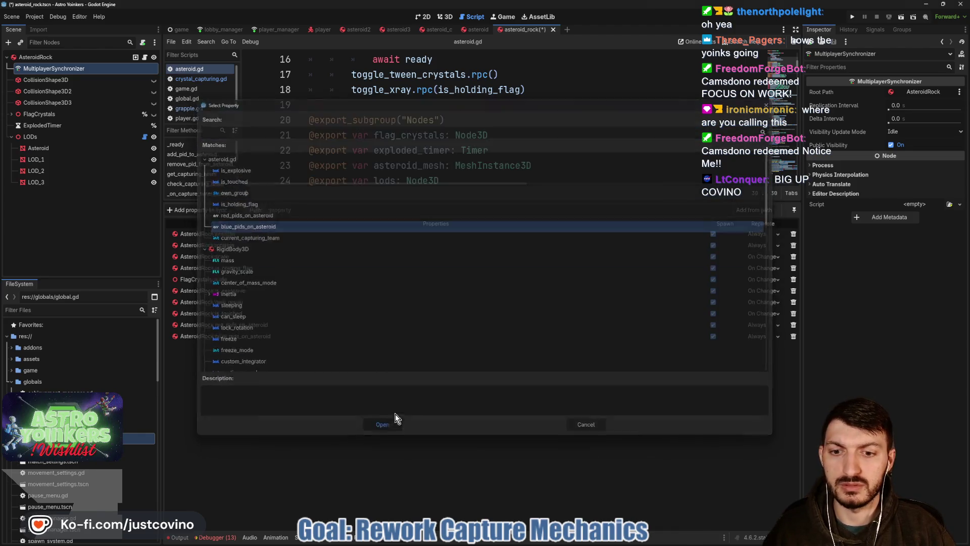
pyautogui.click(198, 210)
pyautogui.click(456, 165)
pyautogui.click(457, 395)
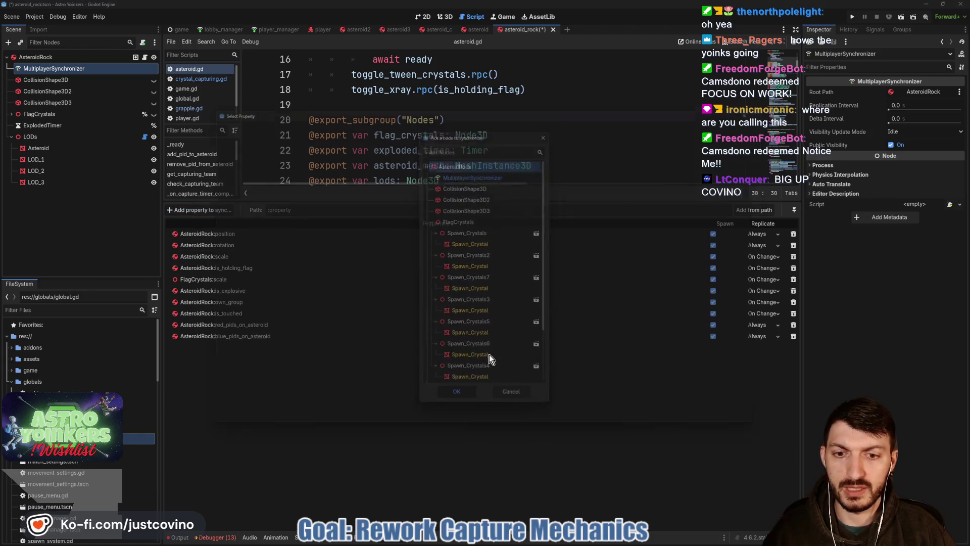
pyautogui.click(256, 239)
pyautogui.click(380, 427)
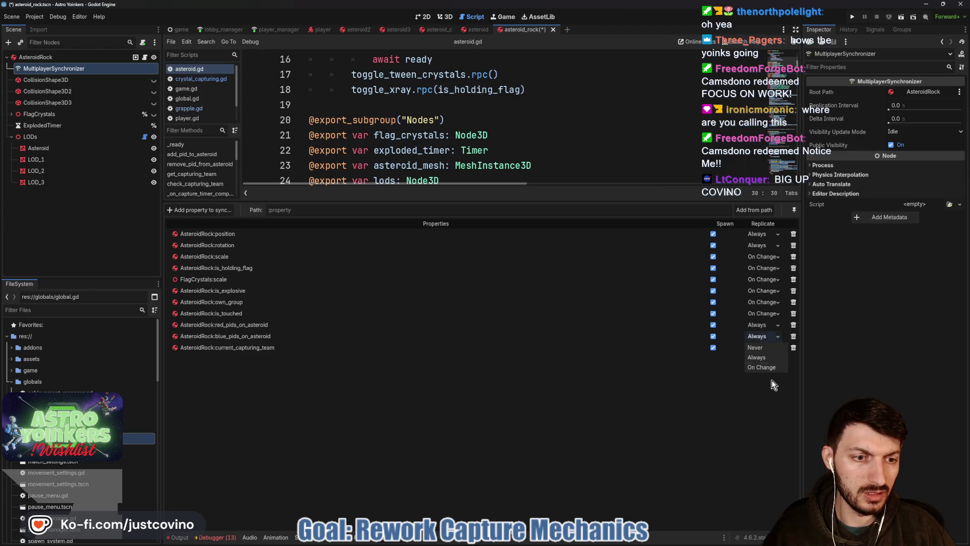
# Set current_capturing_team and blue_pids_on_asteroid to On Change and save the AsteroidRock scene
pyautogui.click(761, 367)
pyautogui.click(770, 336)
pyautogui.click(762, 355)
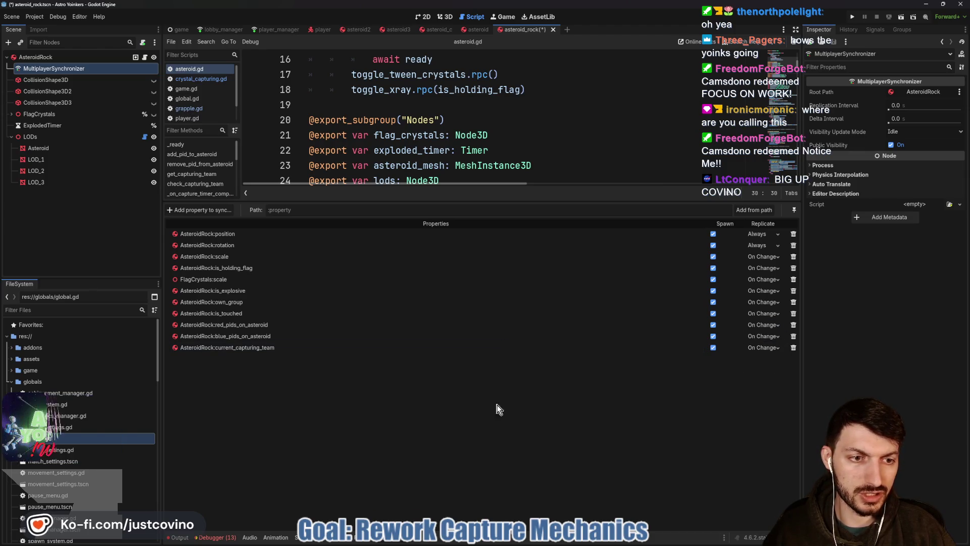
pyautogui.hotkey('ctrl', 's')
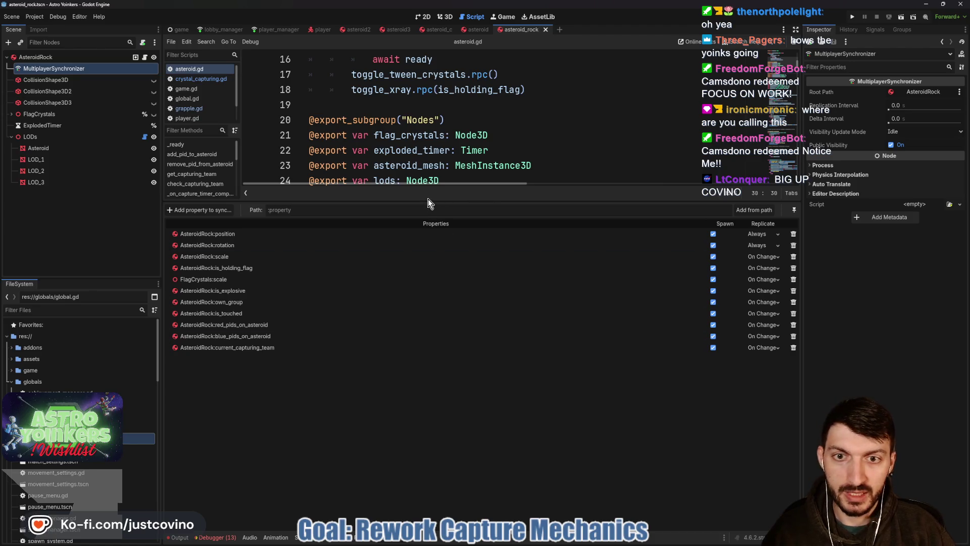
pyautogui.moveTo(429, 201); pyautogui.dragTo(431, 273)
pyautogui.click(434, 30)
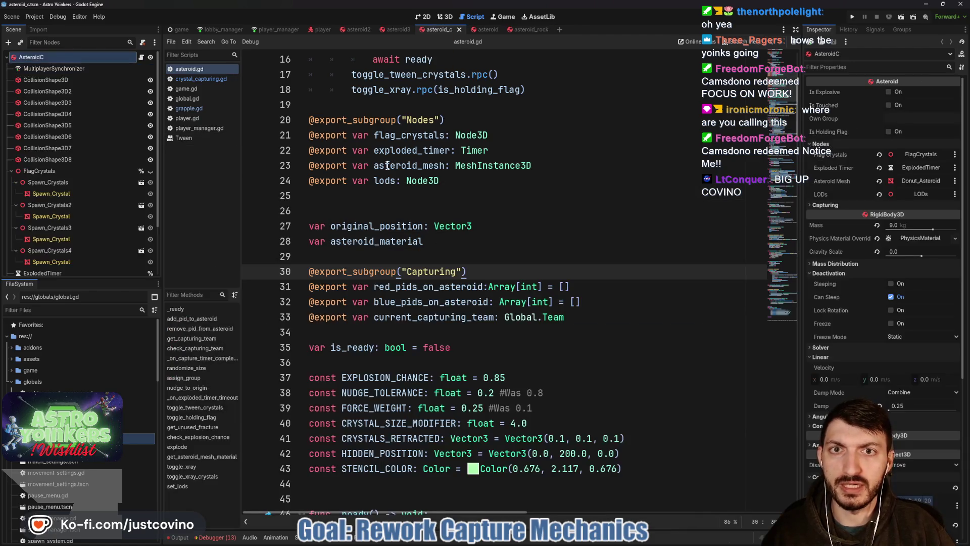
# Add red_pids_on_asteroid, blue_pids_on_asteroid and current_capturing_team to AsteroidC's MultiplayerSynchronizer
pyautogui.click(200, 282)
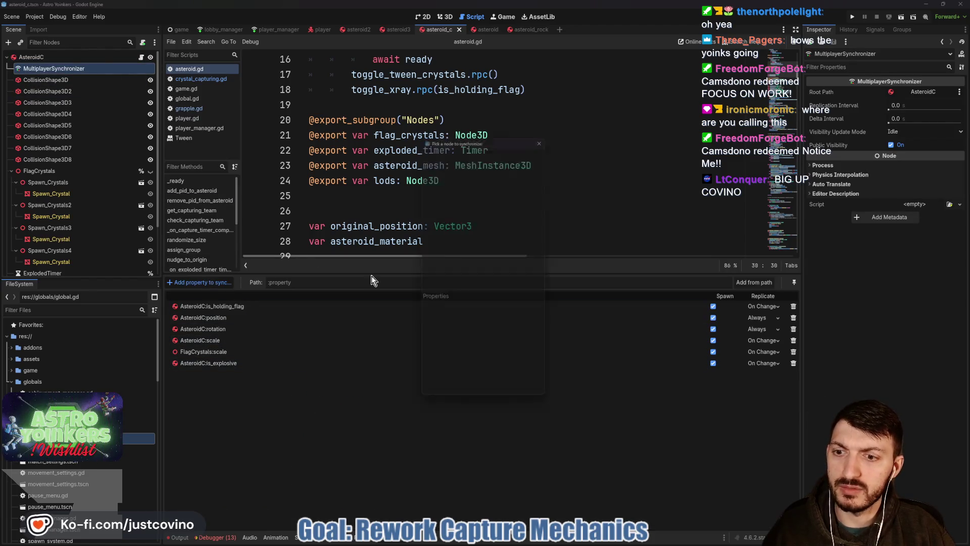
pyautogui.click(458, 395)
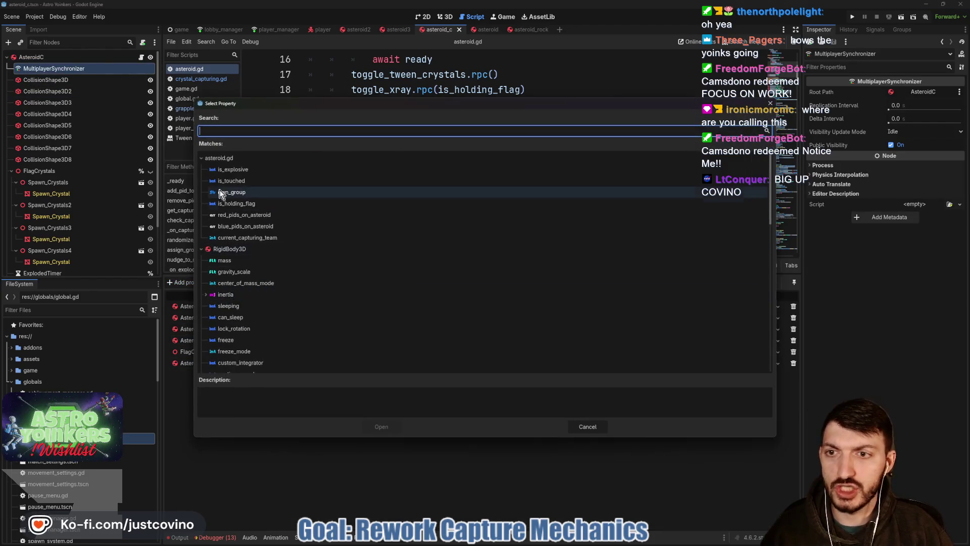
pyautogui.click(244, 214)
pyautogui.click(381, 424)
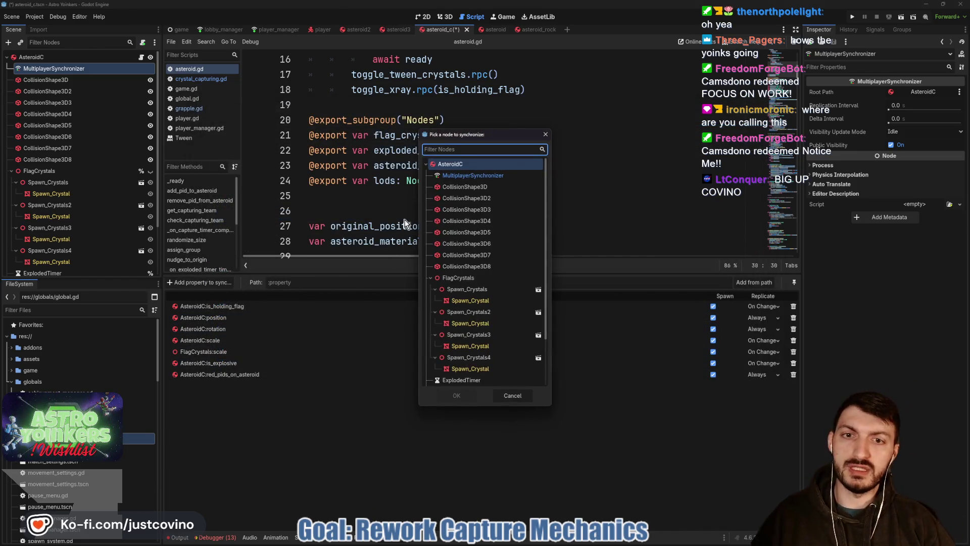
pyautogui.click(456, 392)
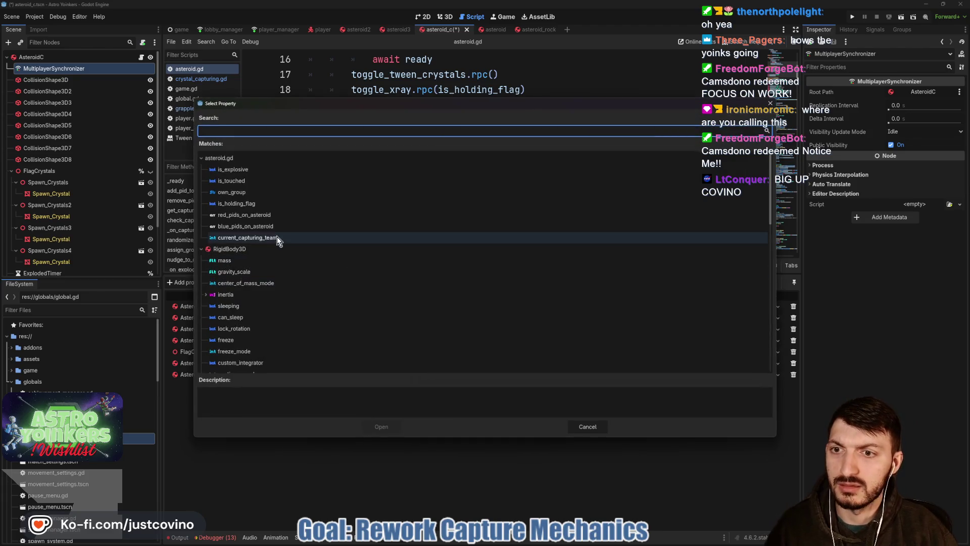
pyautogui.click(247, 226)
pyautogui.click(382, 426)
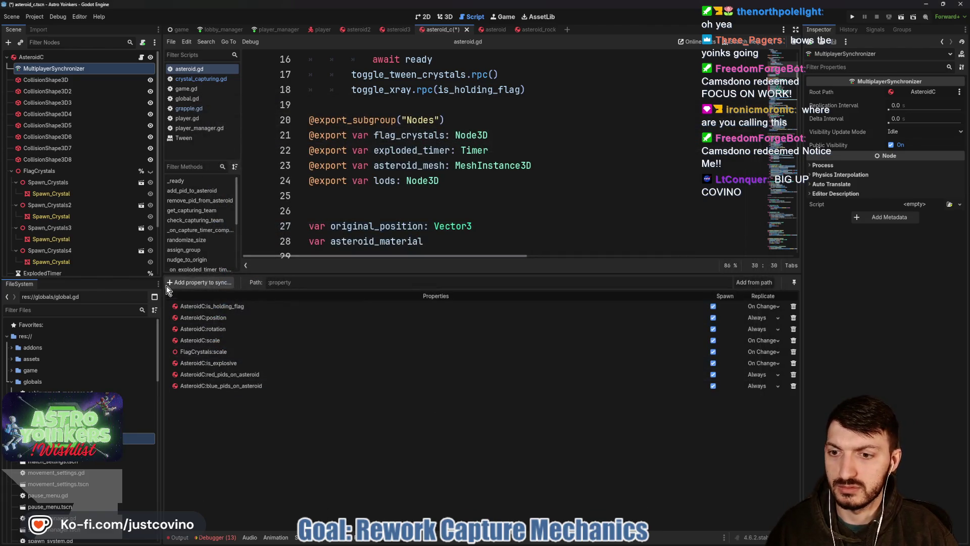
pyautogui.click(202, 283)
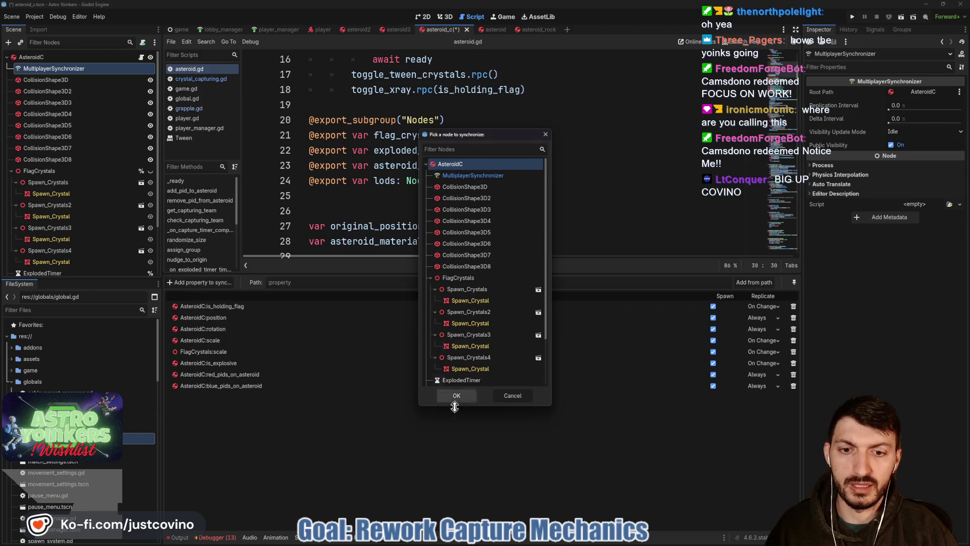
pyautogui.click(456, 396)
pyautogui.click(250, 238)
pyautogui.click(385, 419)
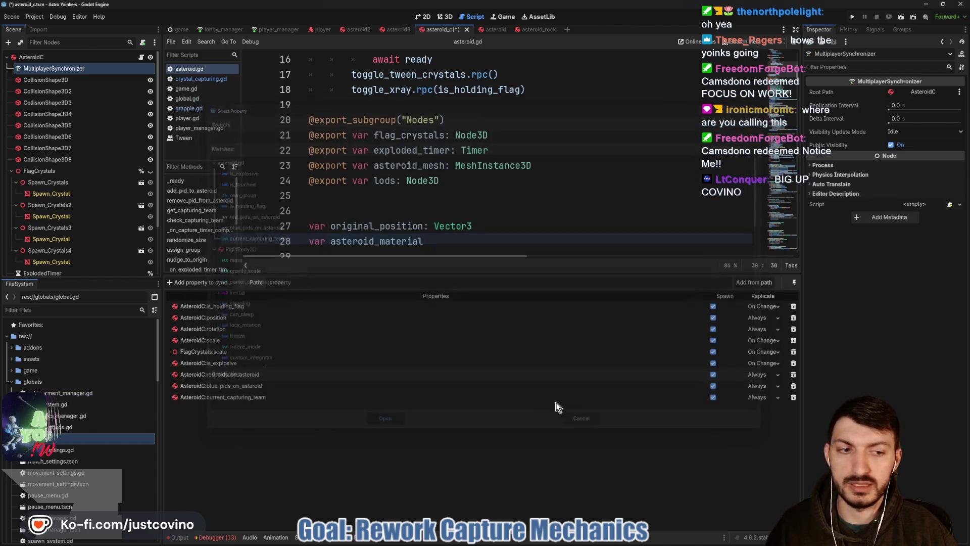
# Set all three AsteroidC properties to replicate On Change and save the scene
pyautogui.click(769, 407)
pyautogui.click(770, 387)
pyautogui.click(772, 415)
pyautogui.click(772, 399)
pyautogui.hotkey('ctrl', 's')
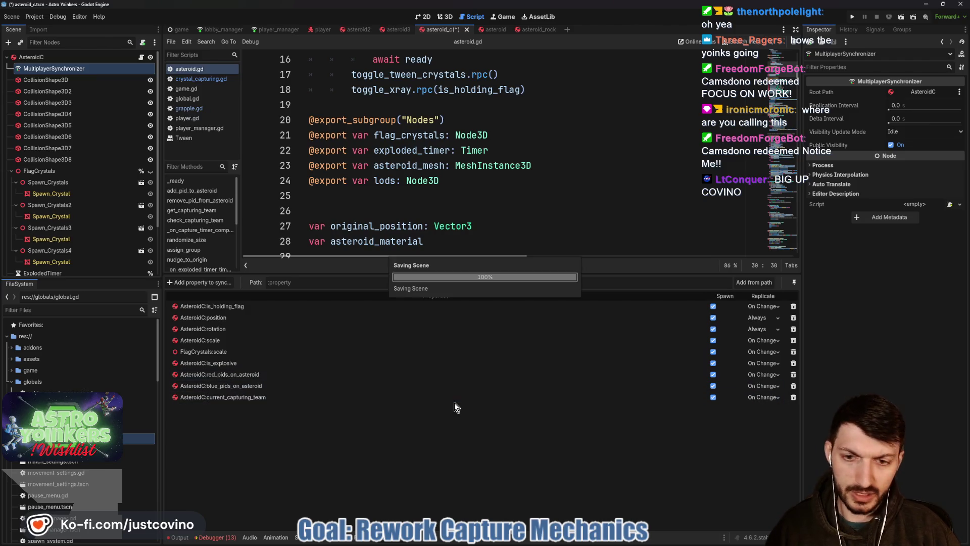
pyautogui.click(396, 30)
pyautogui.click(54, 79)
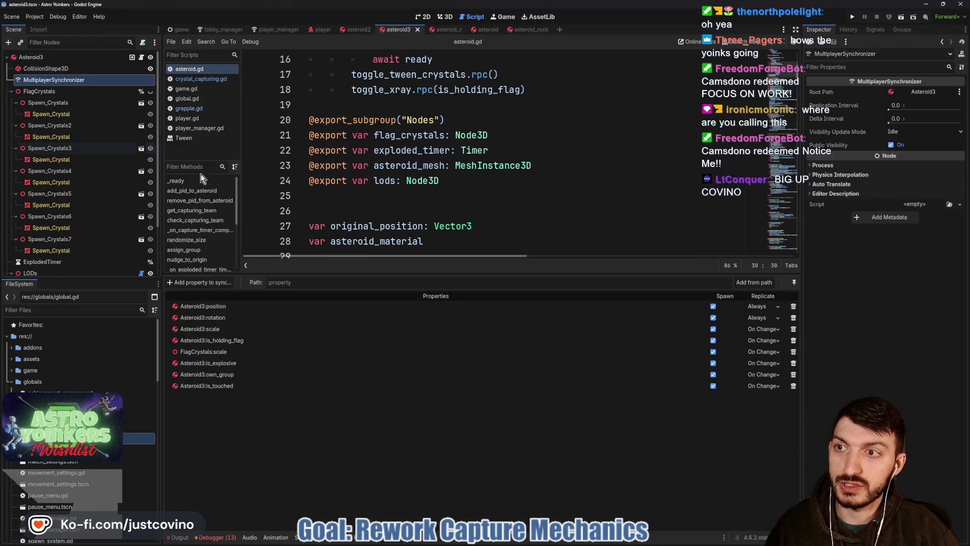
# Add red_pids_on_asteroid, blue_pids_on_asteroid and current_capturing_team to Asteroid3's synchronized properties
pyautogui.click(182, 282)
pyautogui.click(458, 166)
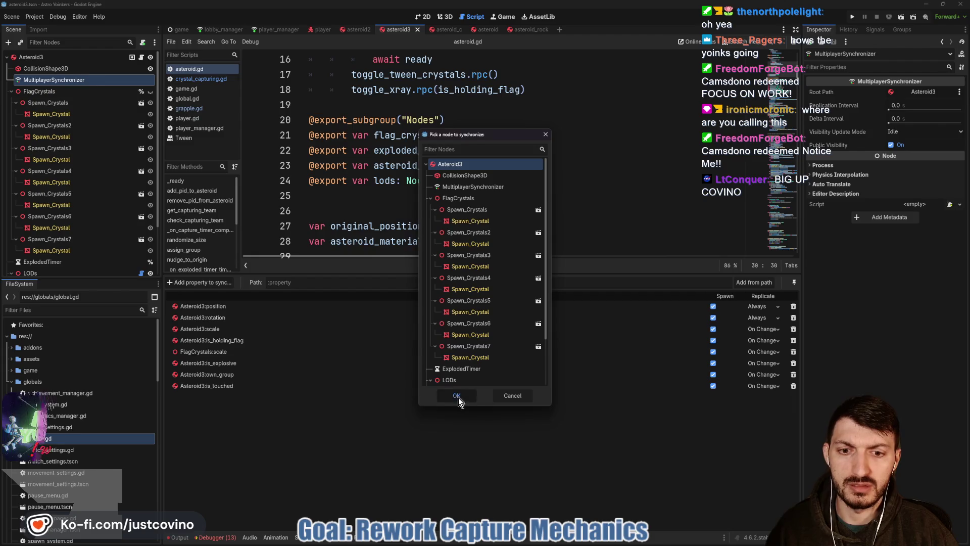
pyautogui.click(458, 396)
pyautogui.click(255, 215)
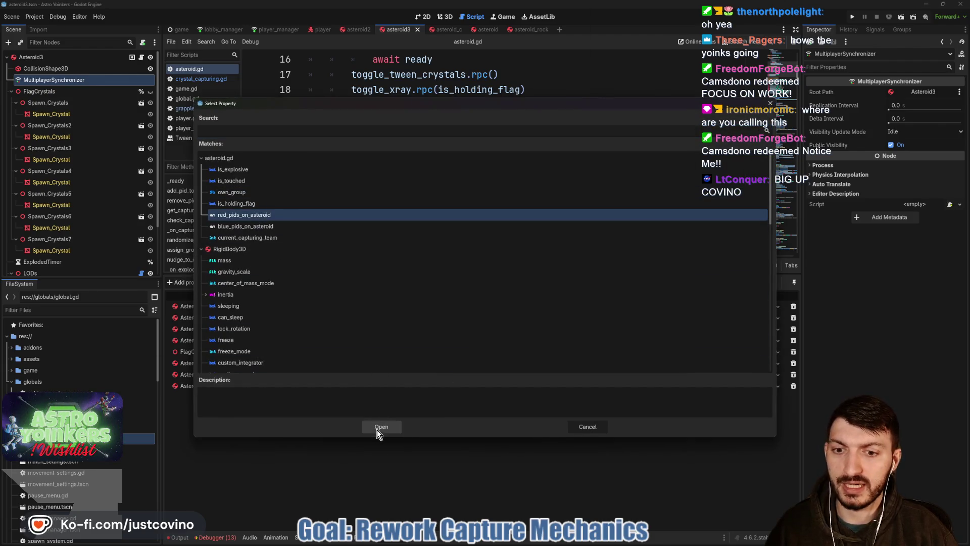
pyautogui.click(381, 427)
pyautogui.click(199, 282)
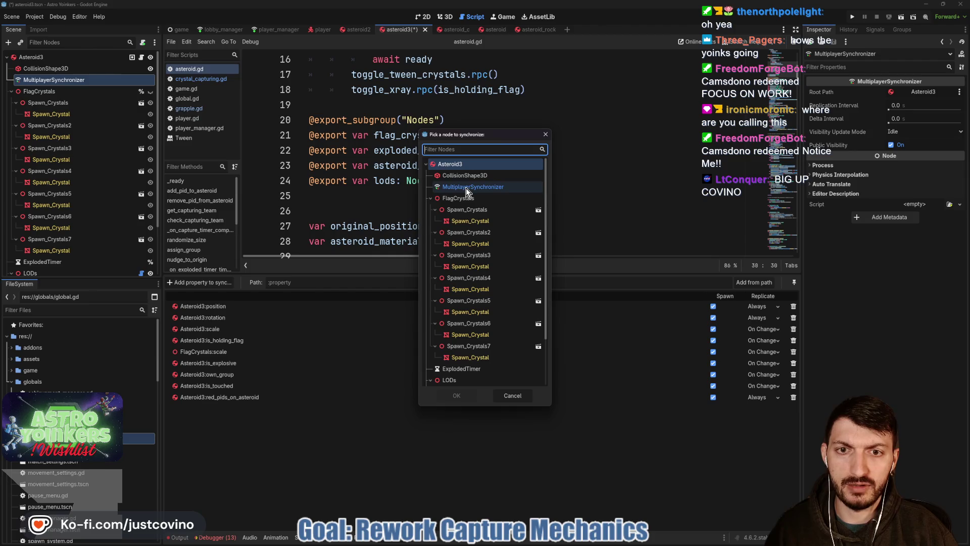
pyautogui.click(446, 166)
pyautogui.click(456, 396)
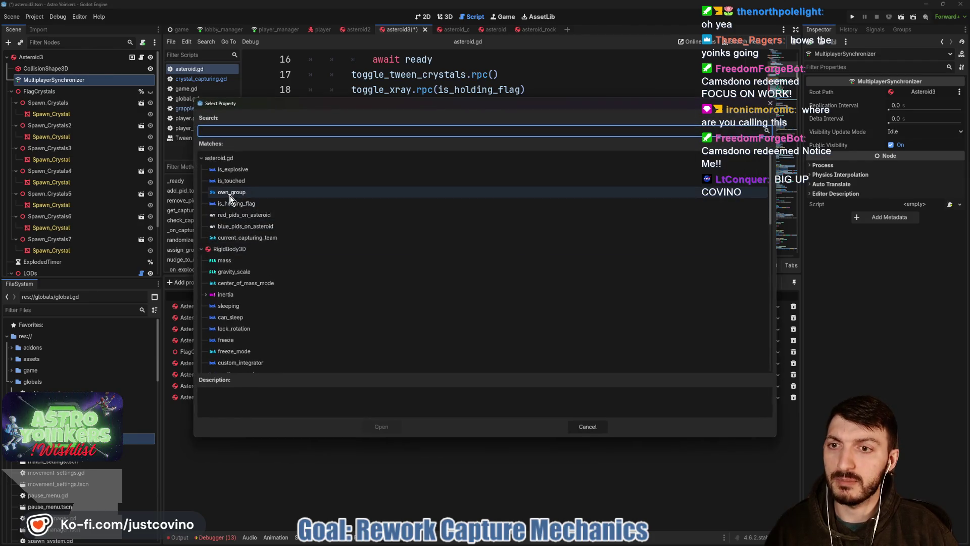
pyautogui.click(247, 227)
pyautogui.click(381, 427)
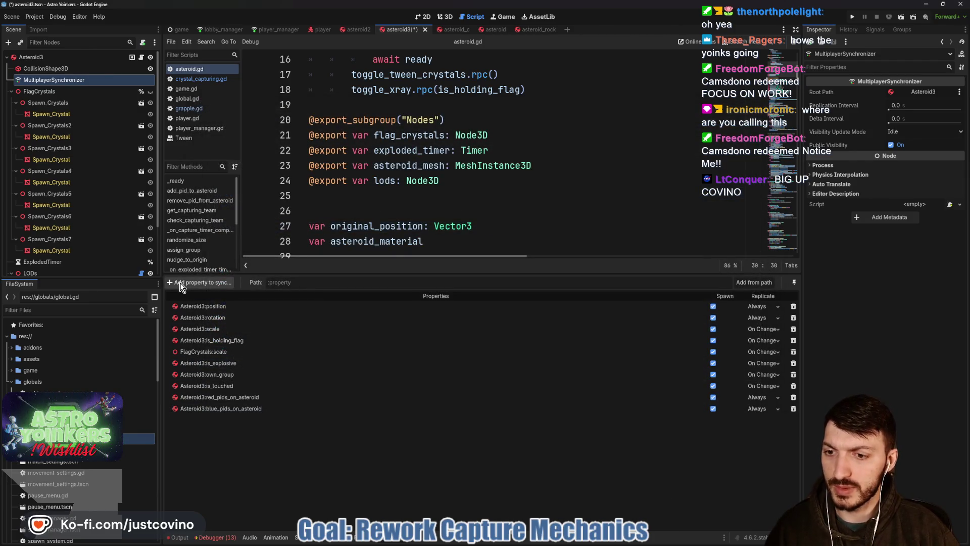
pyautogui.click(181, 284)
pyautogui.click(448, 165)
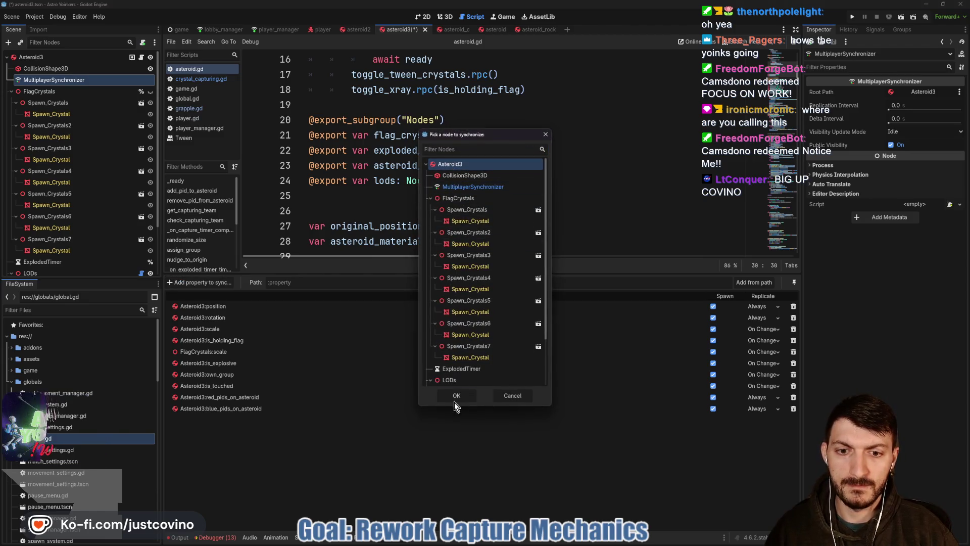
pyautogui.click(455, 399)
pyautogui.click(253, 239)
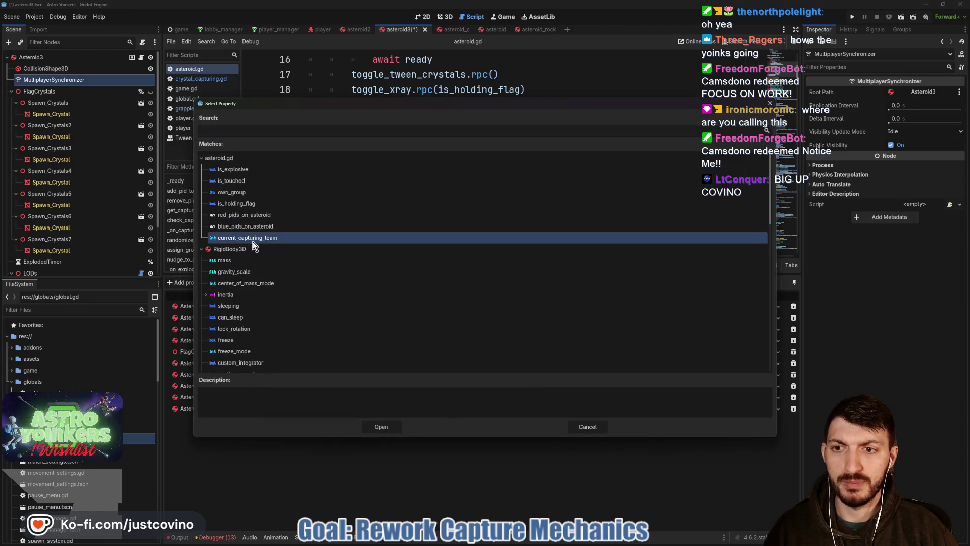
pyautogui.click(382, 428)
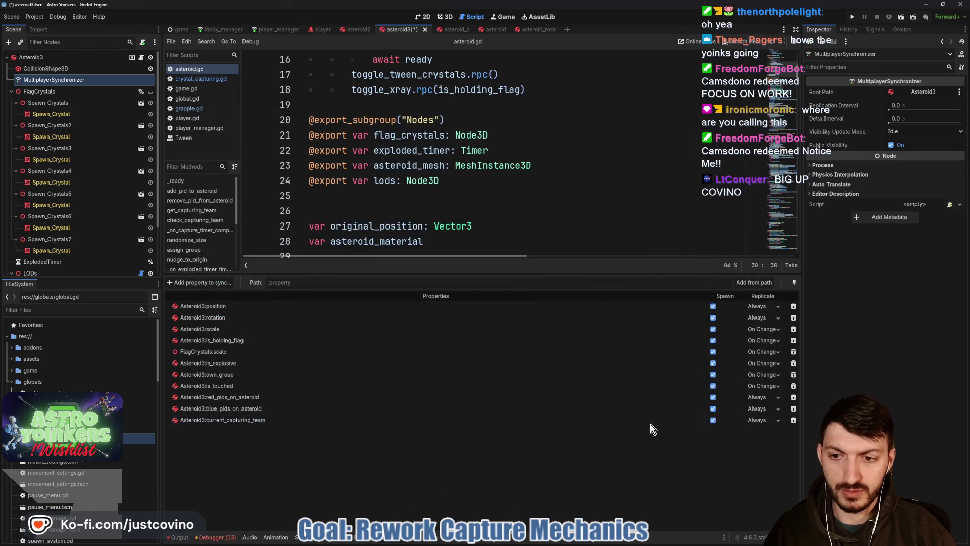
# Set current_capturing_team to replicate On Change and save the Asteroid3 scene
pyautogui.click(764, 420)
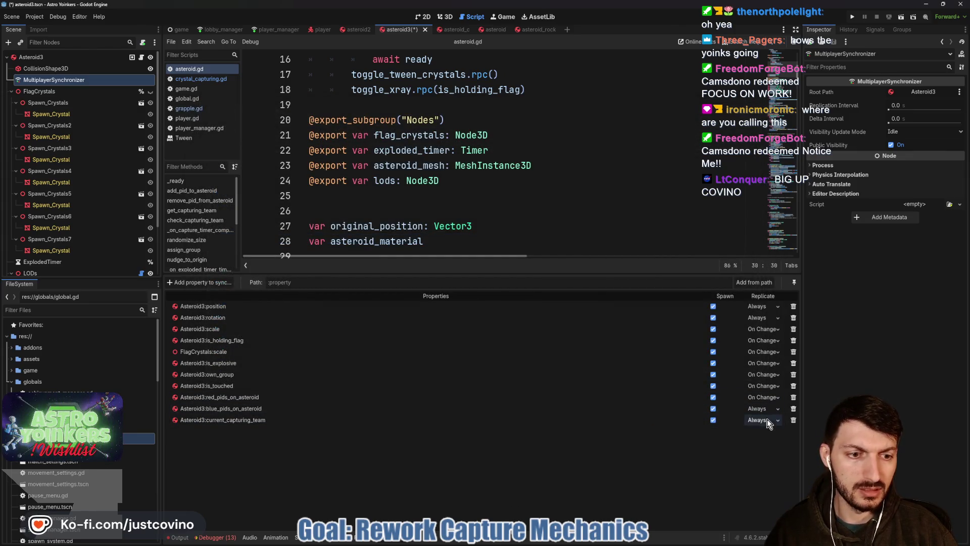
pyautogui.click(764, 450)
pyautogui.hotkey('ctrl', 's')
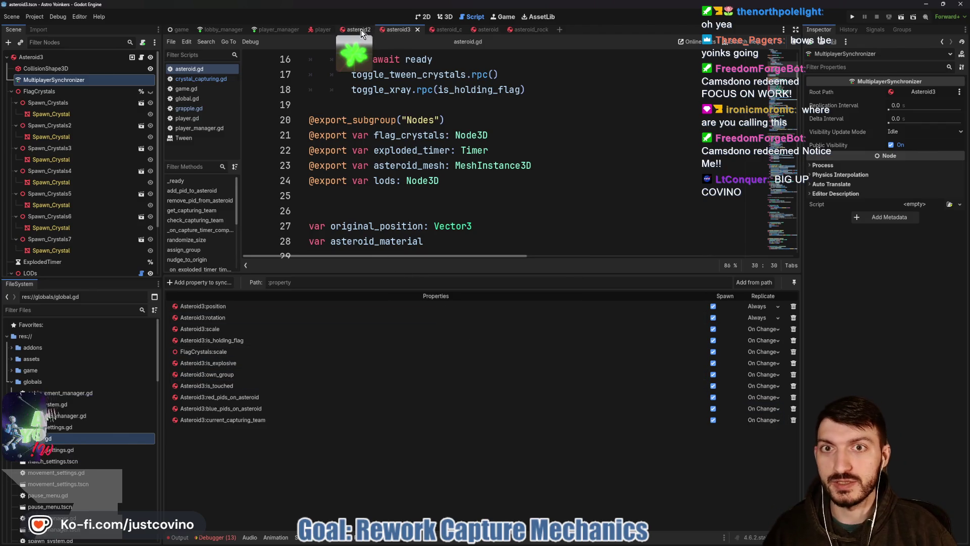
pyautogui.click(373, 30)
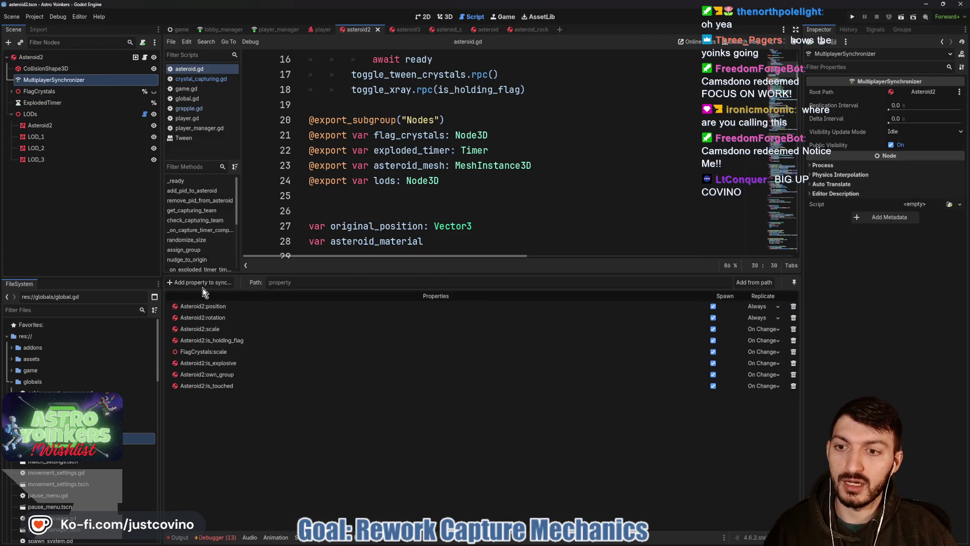
# Add Asteroid2's red_pids_on_asteroid and blue_pids_on_asteroid to the synchronizer's synced properties
pyautogui.click(203, 282)
pyautogui.click(465, 168)
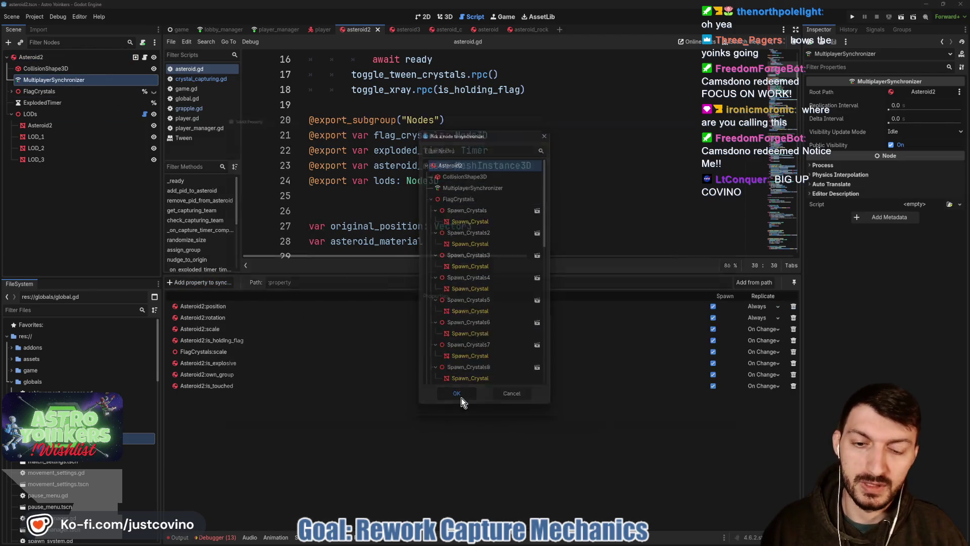
pyautogui.click(461, 397)
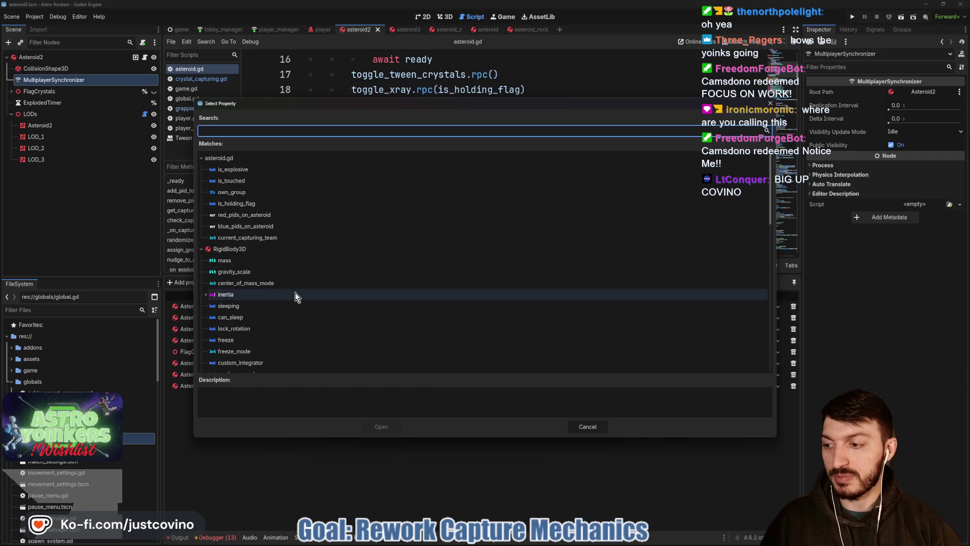
pyautogui.click(280, 215)
pyautogui.click(383, 425)
pyautogui.click(200, 282)
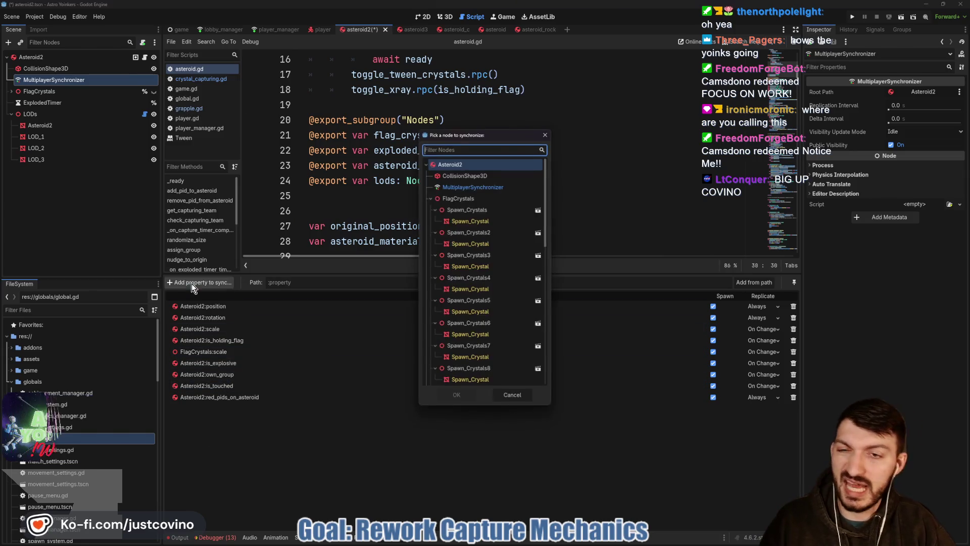
pyautogui.click(457, 395)
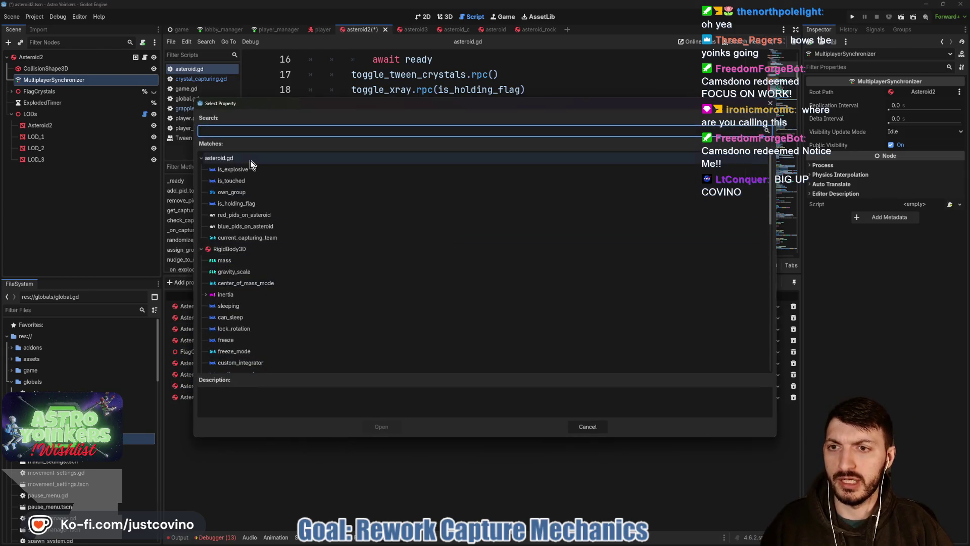
pyautogui.click(243, 227)
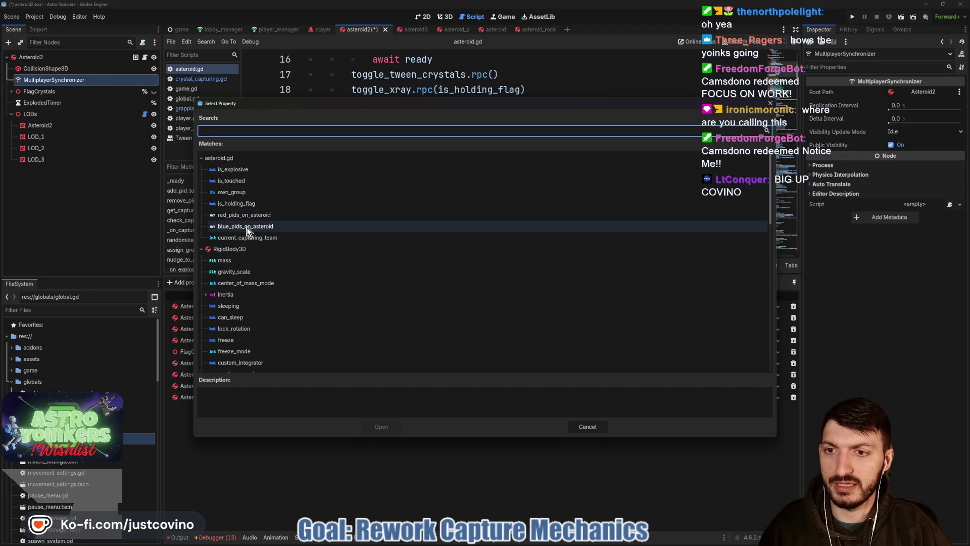
pyautogui.click(382, 426)
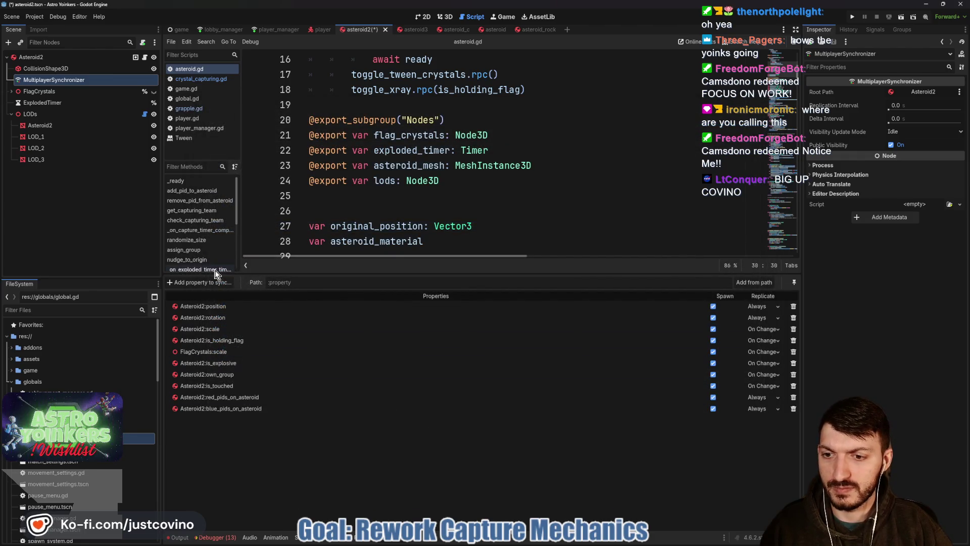
# Add current_capturing_team, set the new properties to replicate On Change, and save the scene
pyautogui.click(199, 282)
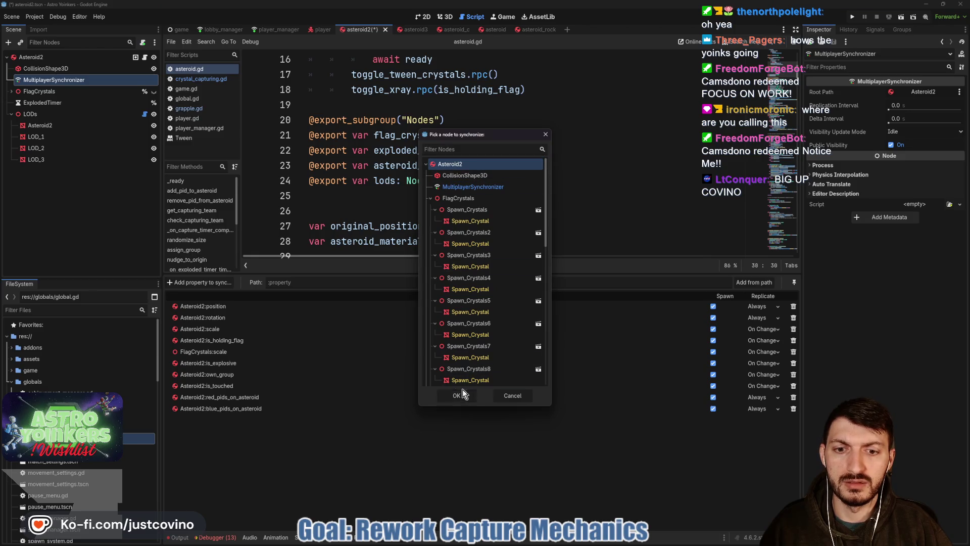
pyautogui.click(456, 395)
pyautogui.click(268, 238)
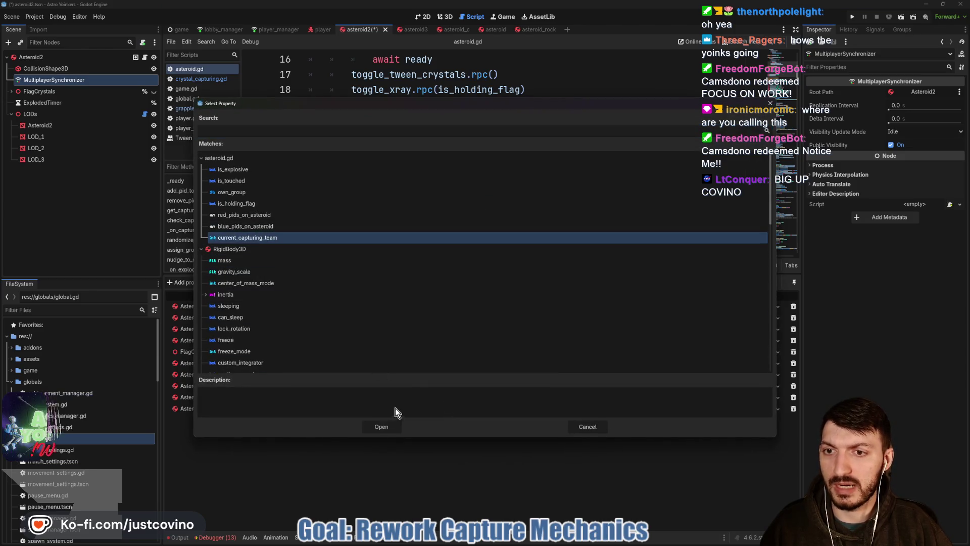
pyautogui.click(379, 426)
pyautogui.click(770, 420)
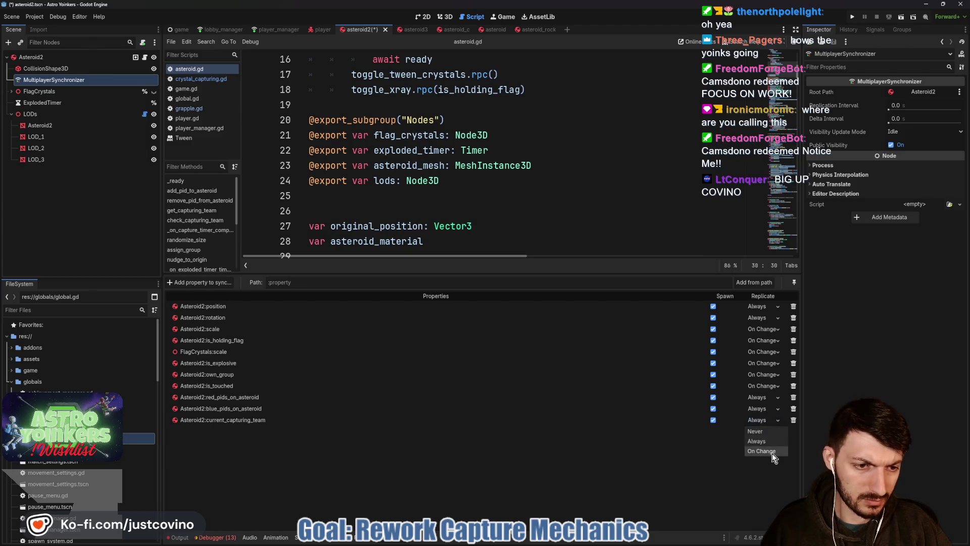
pyautogui.click(760, 418)
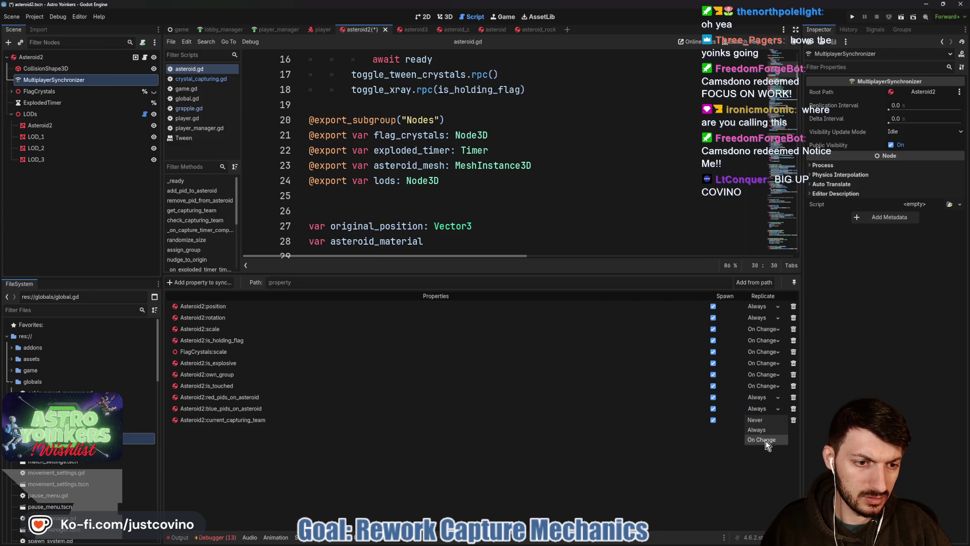
pyautogui.click(758, 398)
pyautogui.click(770, 432)
pyautogui.hotkey('ctrl', 's')
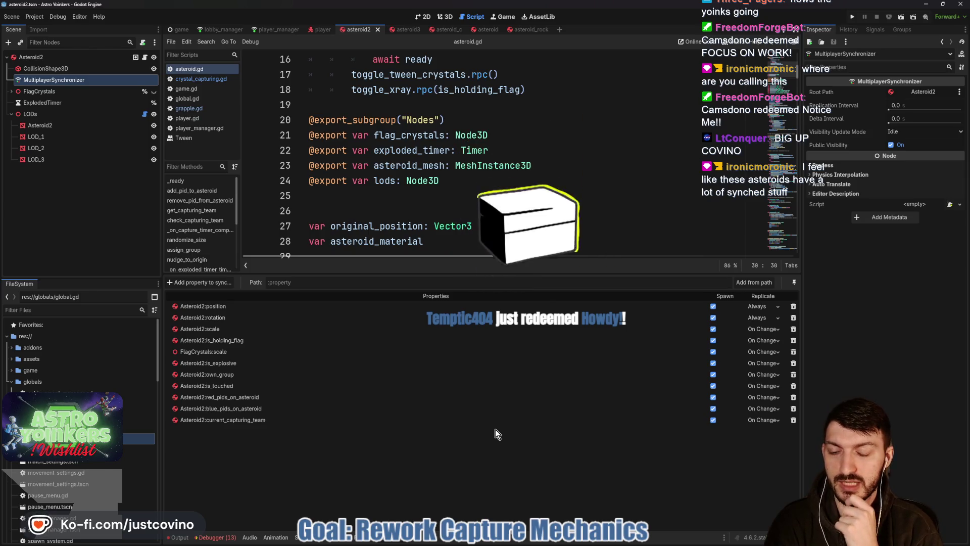
pyautogui.click(475, 135)
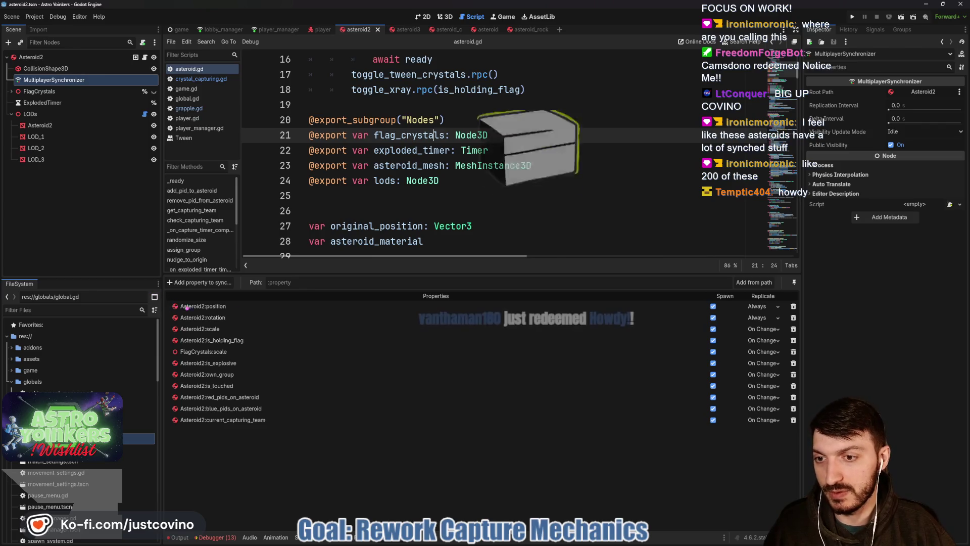
pyautogui.moveTo(235, 317); pyautogui.dragTo(336, 317)
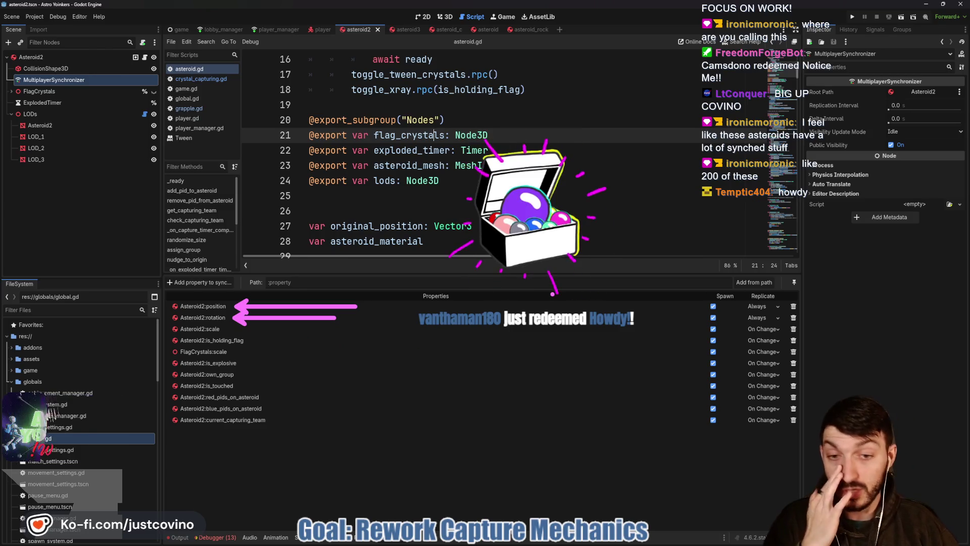
pyautogui.moveTo(741, 326)
pyautogui.mouseDown()
pyautogui.moveTo(710, 444)
pyautogui.moveTo(807, 447)
pyautogui.moveTo(811, 327)
pyautogui.moveTo(743, 321)
pyautogui.mouseUp()
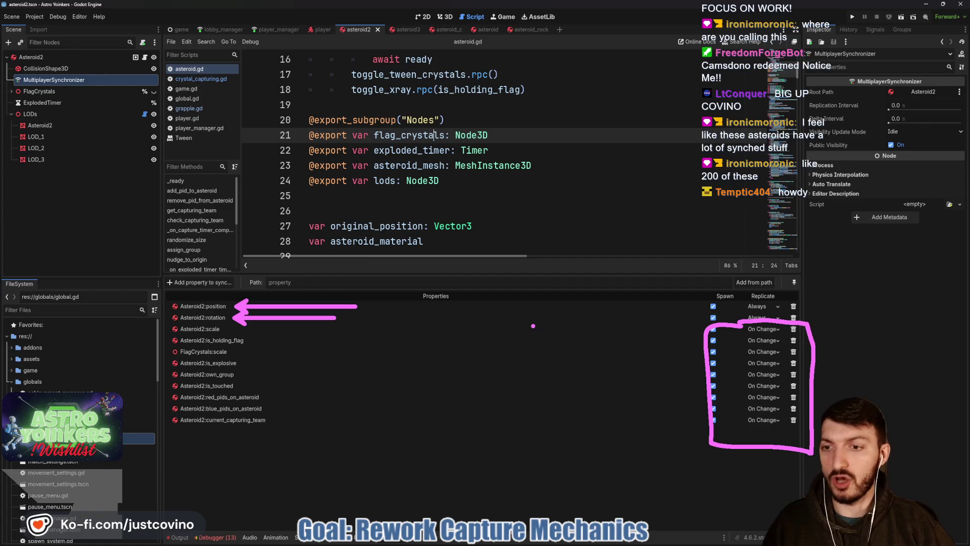
pyautogui.press('Escape')
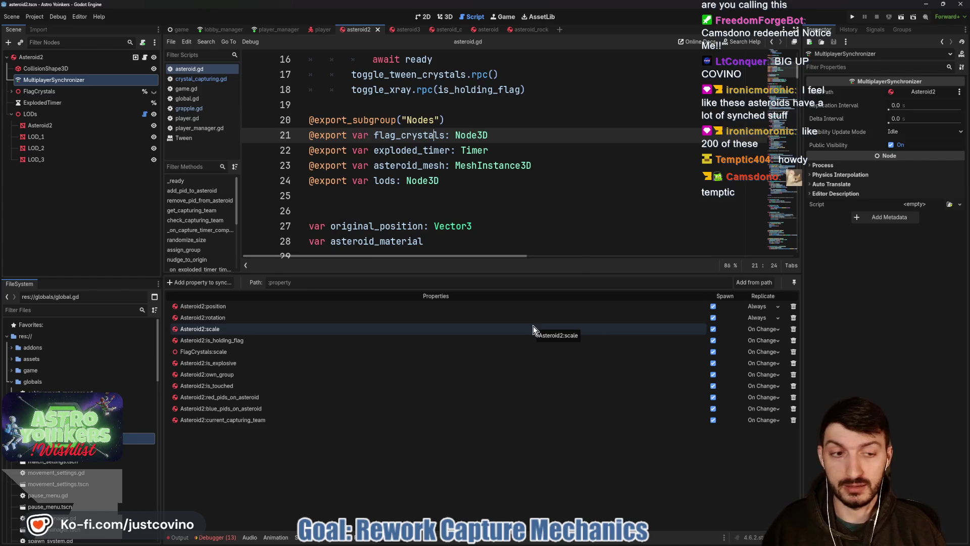
pyautogui.click(462, 183)
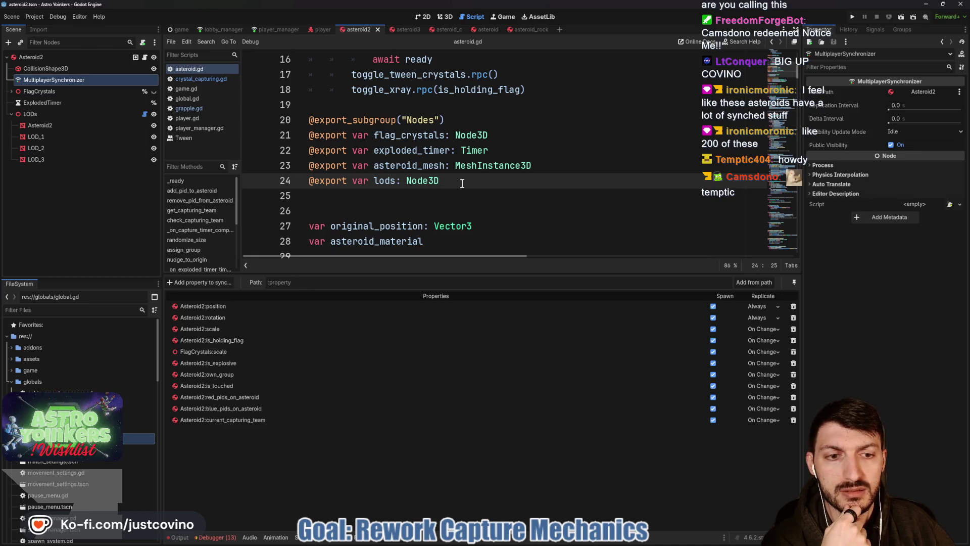
# Run the project, host a multiplayer lobby, and step onto the ready pad
pyautogui.click(854, 18)
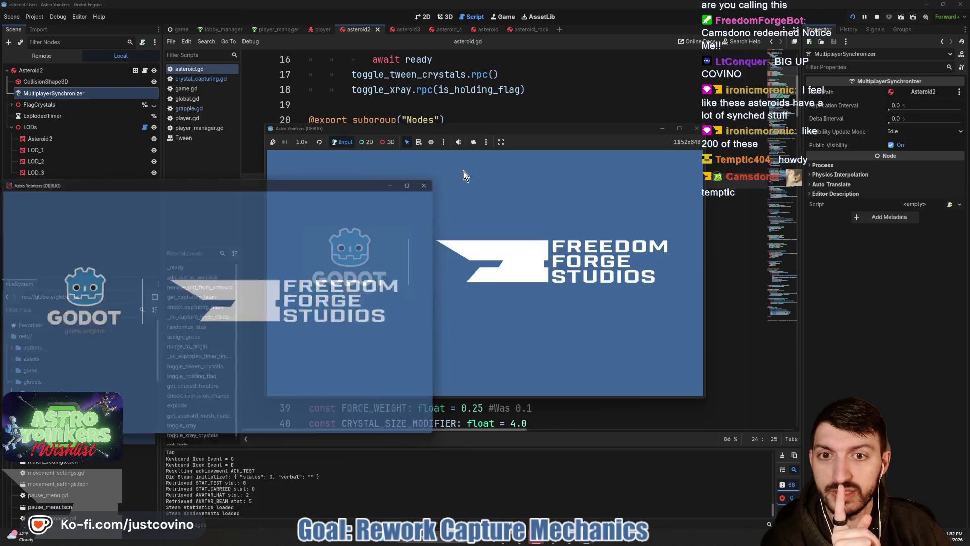
pyautogui.click(295, 195)
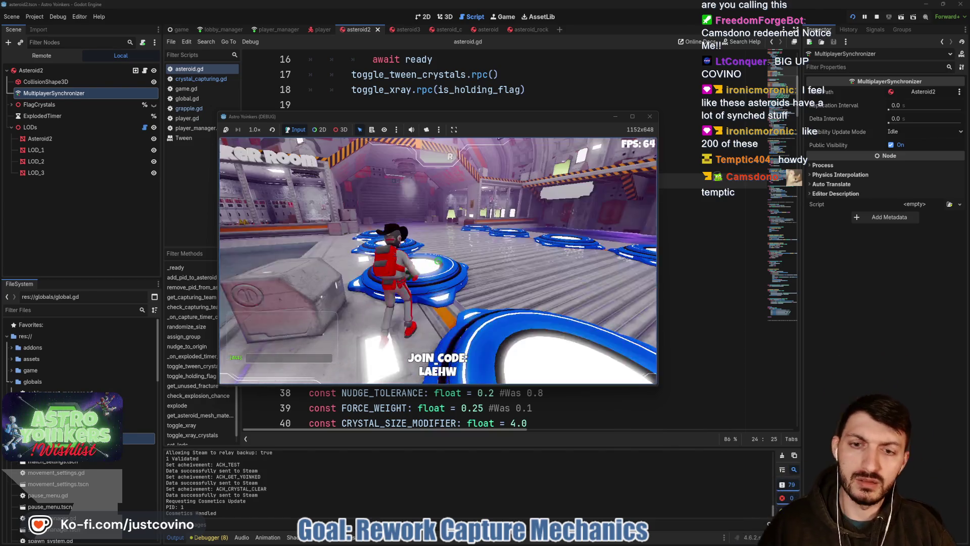
pyautogui.press('w')
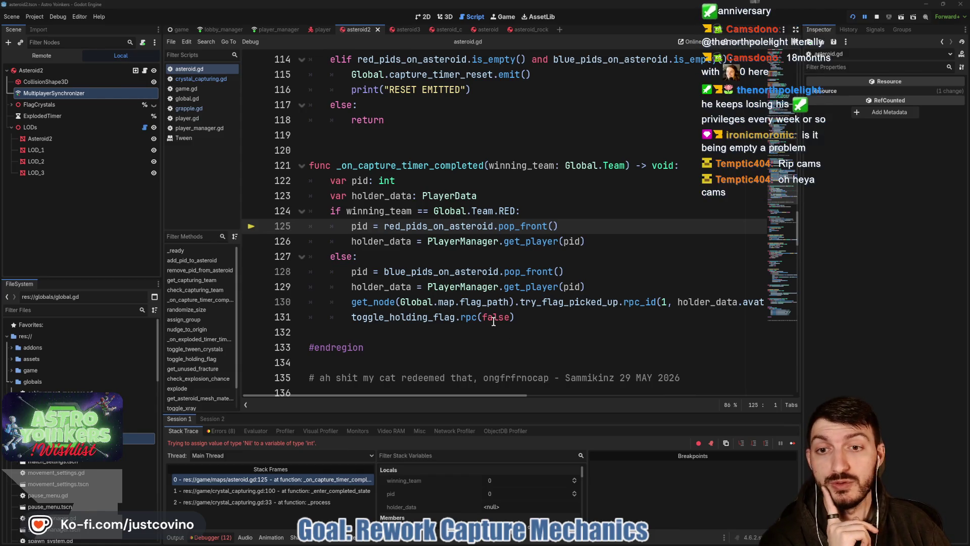
# Show the Output log in the bottom panel, enlarge it to read the log, then shrink it back
pyautogui.moveTo(468, 228)
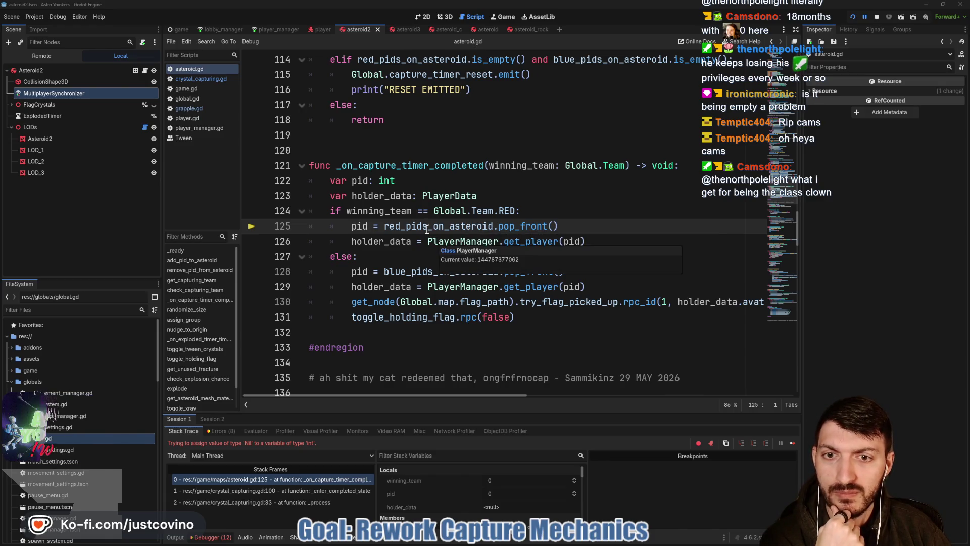
pyautogui.click(175, 537)
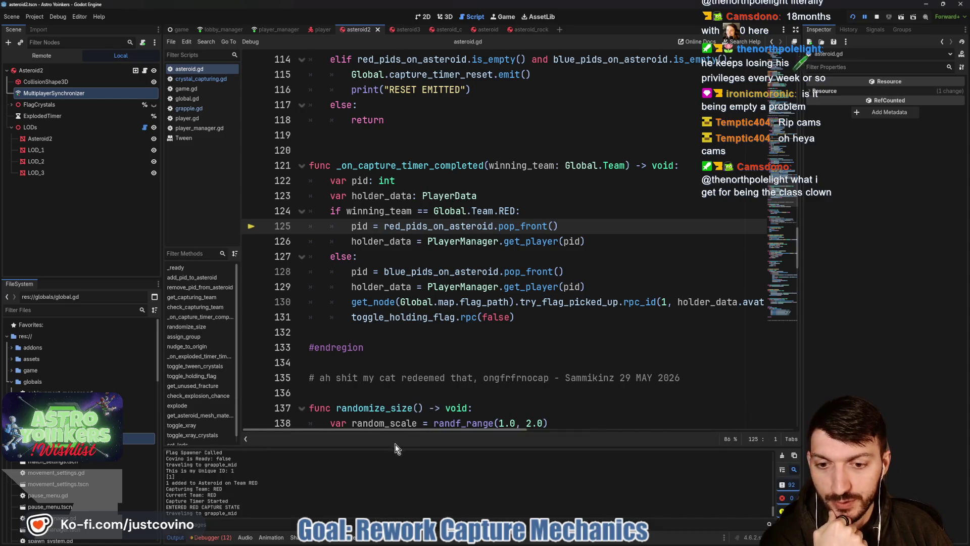
pyautogui.moveTo(400, 446); pyautogui.dragTo(408, 114)
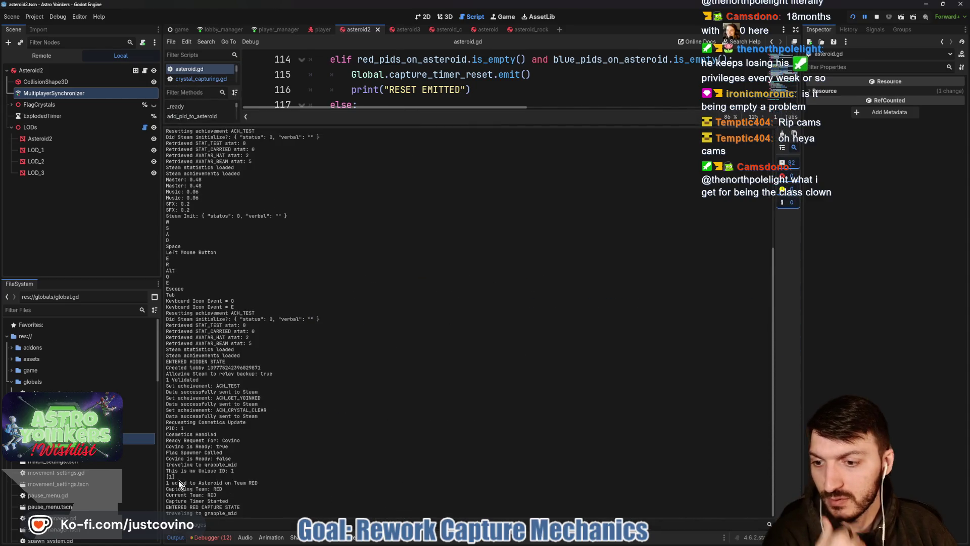
pyautogui.moveTo(185, 476); pyautogui.dragTo(405, 476)
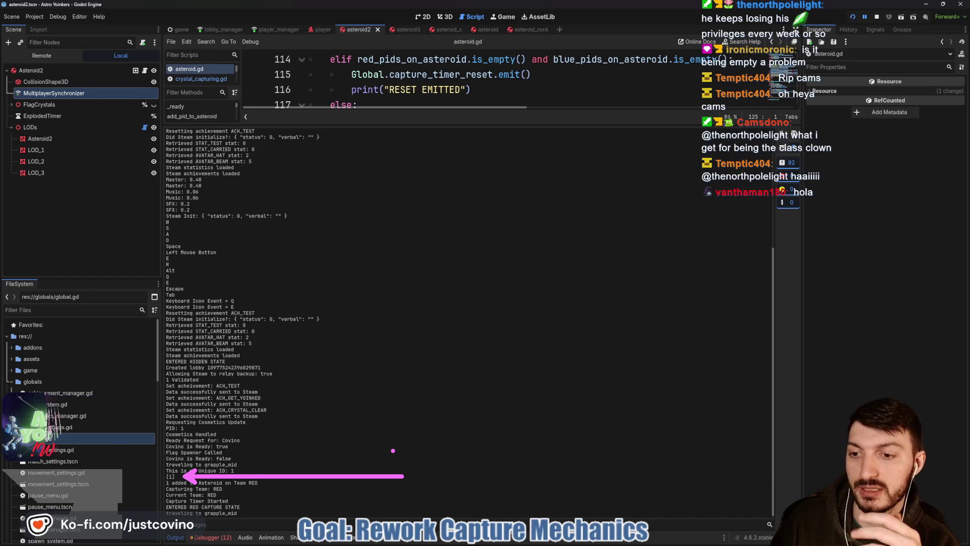
pyautogui.press('Escape')
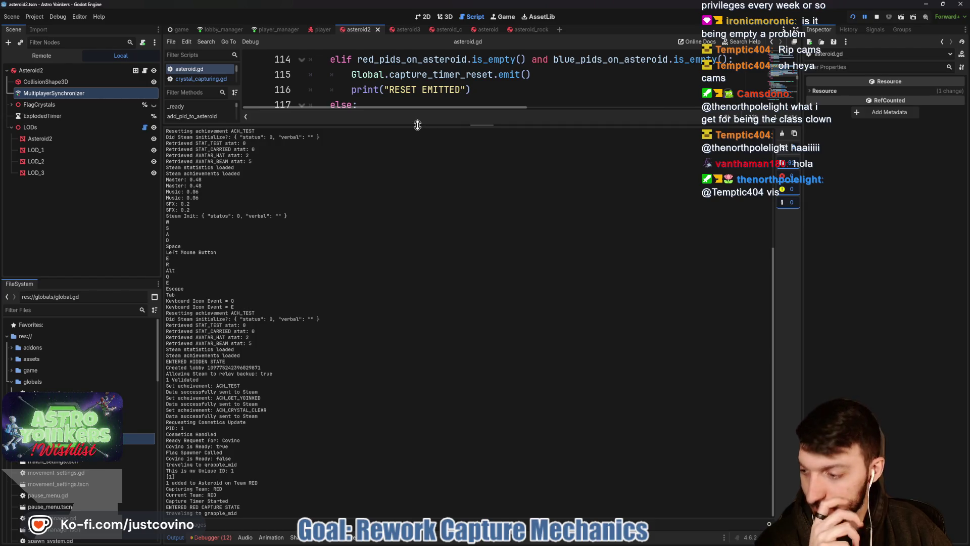
pyautogui.moveTo(417, 124)
pyautogui.mouseDown()
pyautogui.moveTo(418, 212)
pyautogui.moveTo(384, 408)
pyautogui.mouseUp()
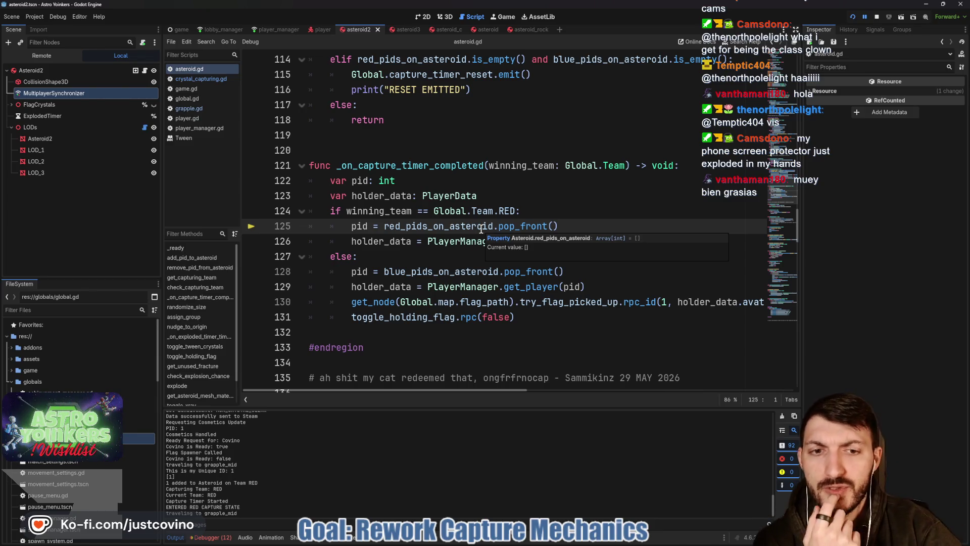
# Select red_pids_on_asteroid on line 125 and review the surrounding code
pyautogui.doubleClick(443, 227)
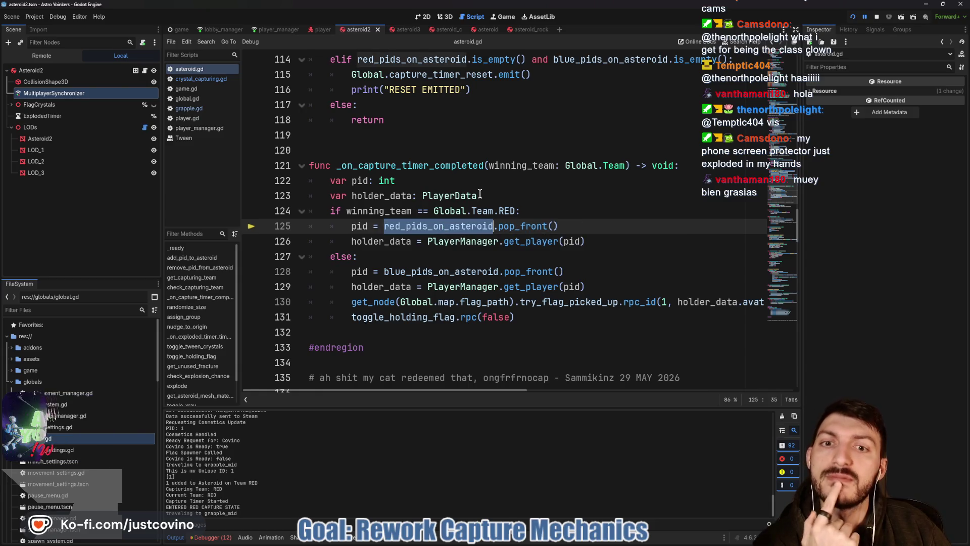
pyautogui.scroll(3, 480, 194)
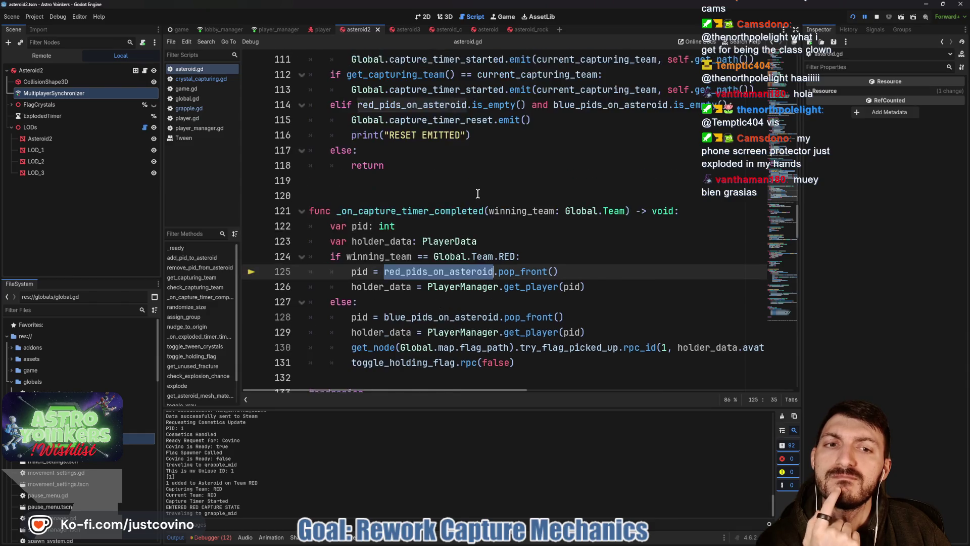
pyautogui.scroll(15, 472, 195)
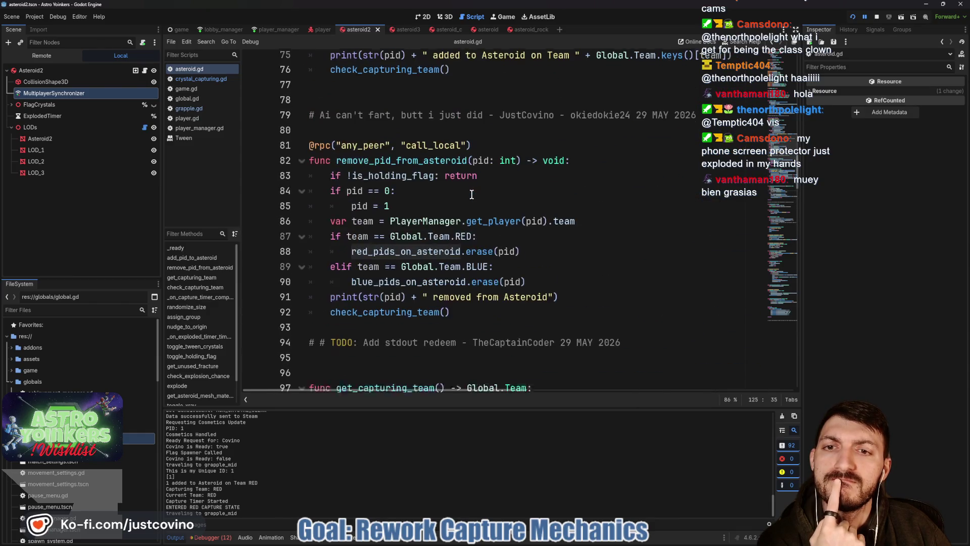
pyautogui.scroll(8, 470, 195)
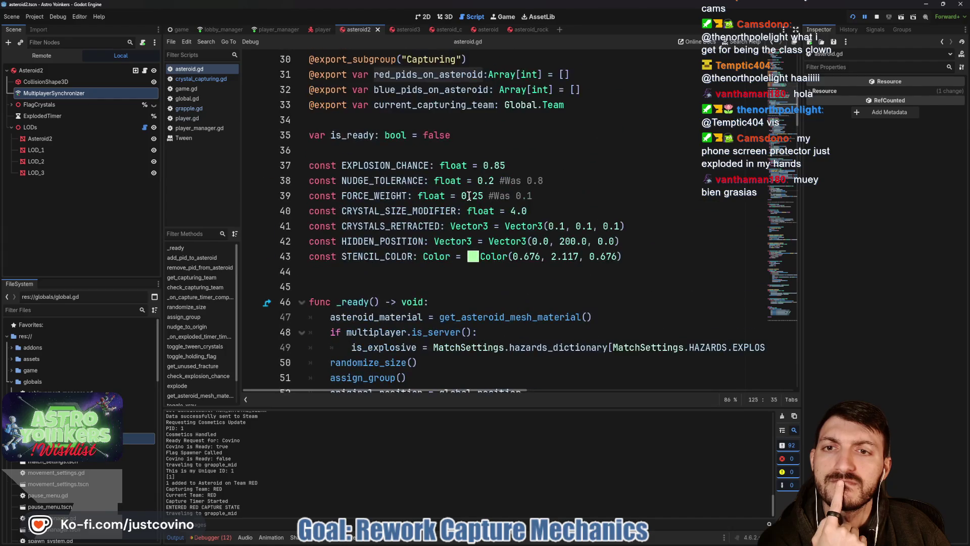
pyautogui.scroll(-14, 469, 195)
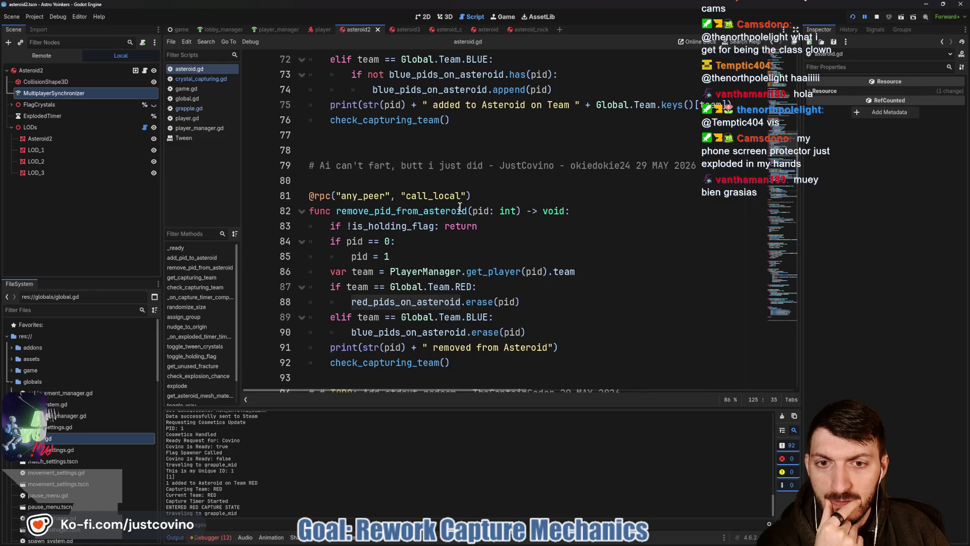
pyautogui.scroll(-5, 437, 223)
pyautogui.scroll(-9, 438, 223)
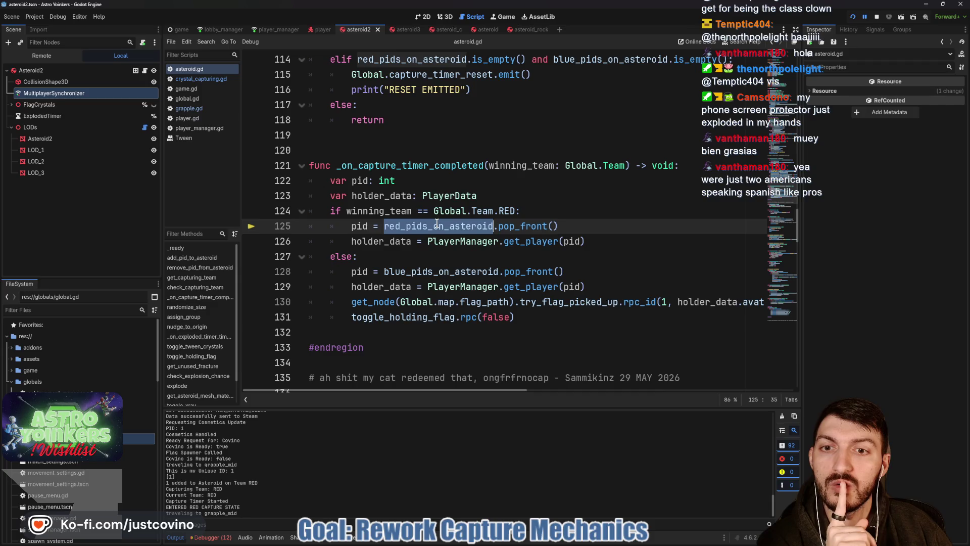
# Add 'if !is_holding_flag: return' atop _on_capture_timer_completed, save, and relaunch the game
pyautogui.click(691, 164)
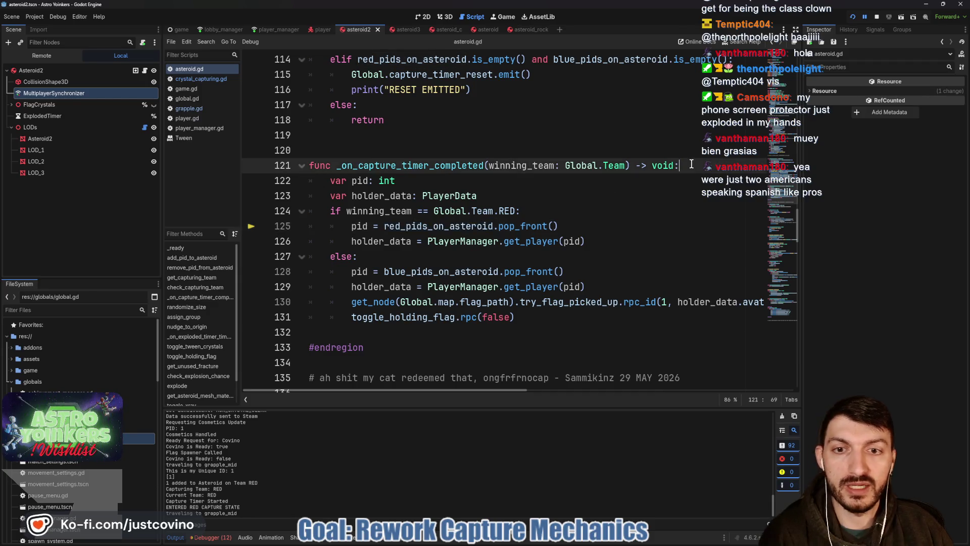
pyautogui.press('Return')
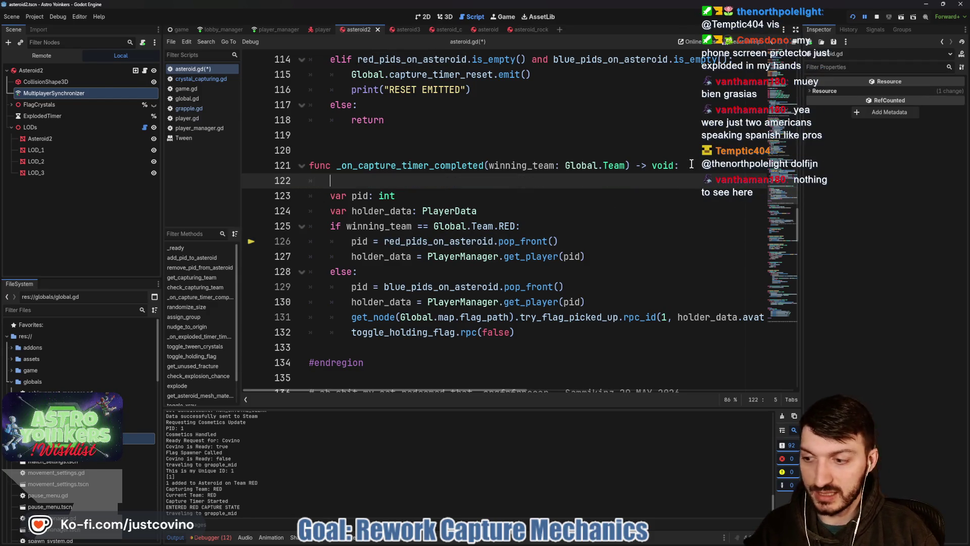
pyautogui.write('if !is')
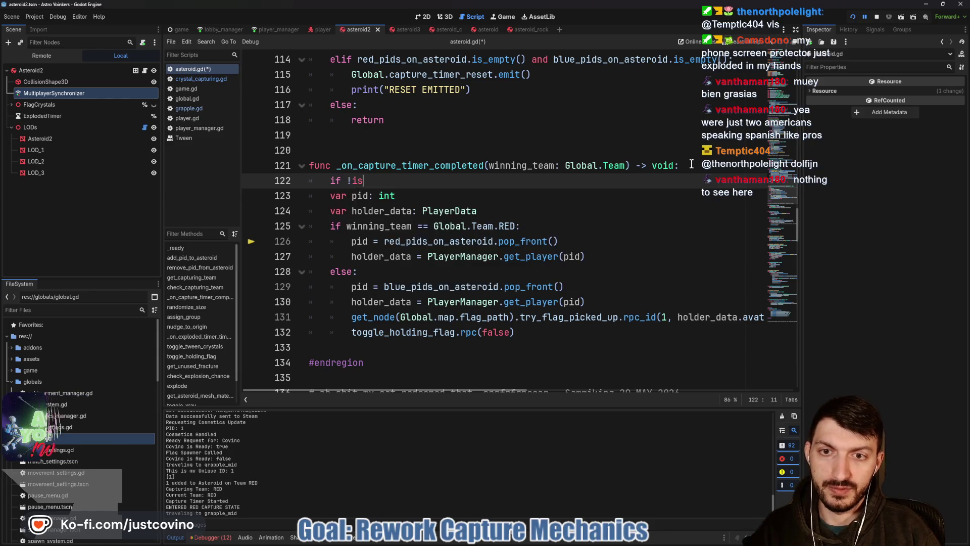
pyautogui.write('_hol')
pyautogui.press('Return')
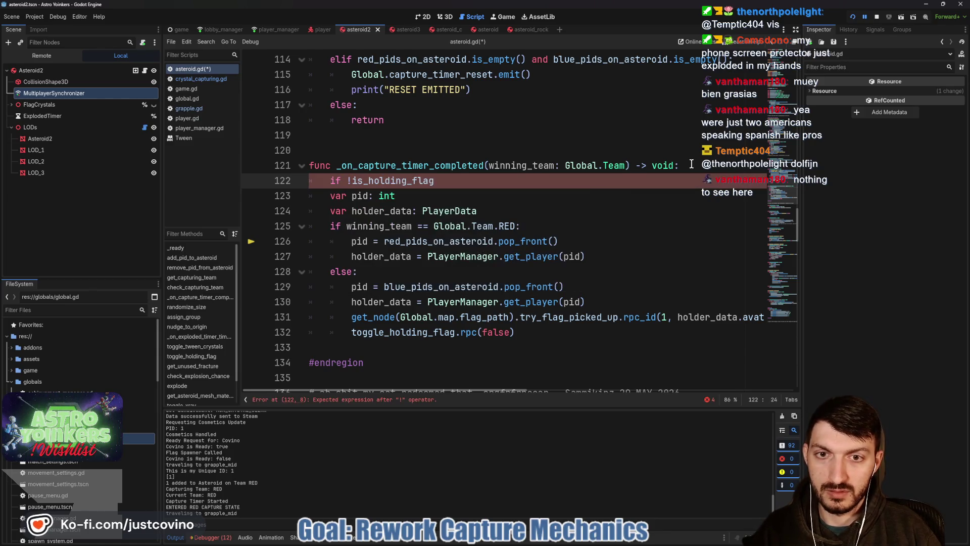
pyautogui.write('return')
pyautogui.press('Return')
pyautogui.hotkey('ctrl', 's')
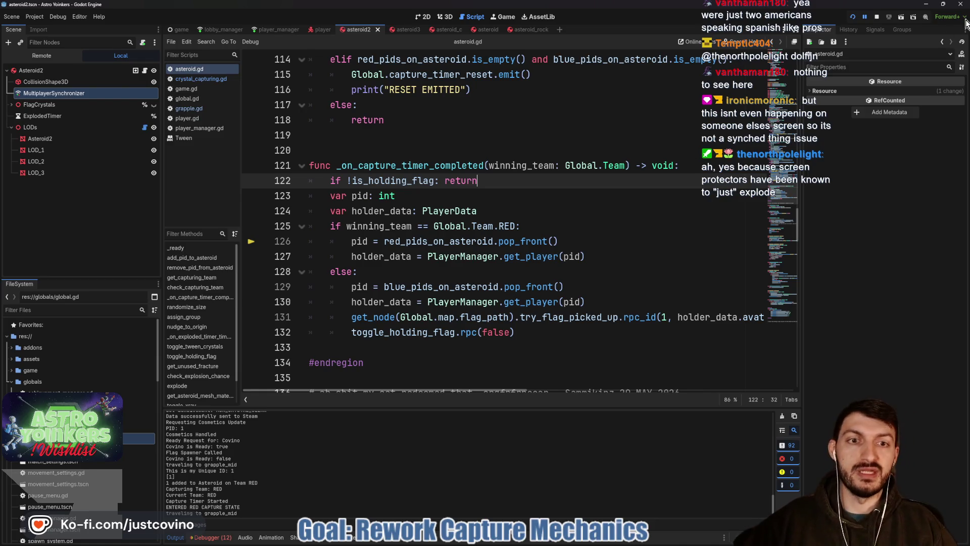
pyautogui.click(851, 19)
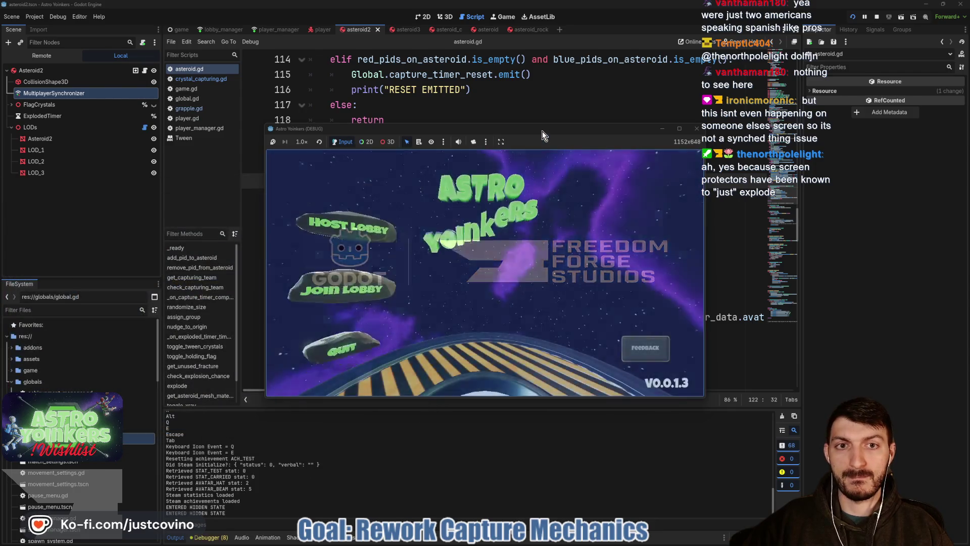
pyautogui.moveTo(542, 130); pyautogui.dragTo(480, 96)
pyautogui.click(263, 192)
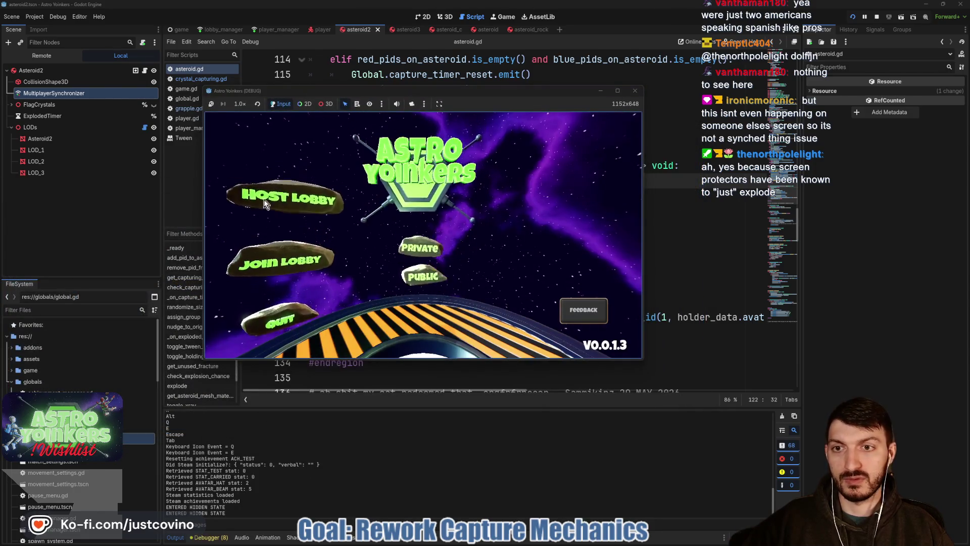
pyautogui.click(403, 196)
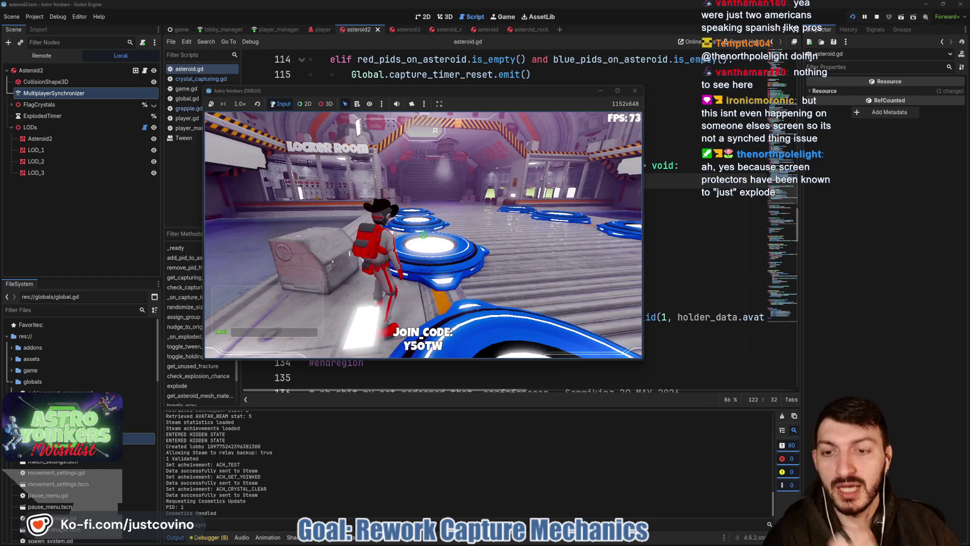
pyautogui.press('w')
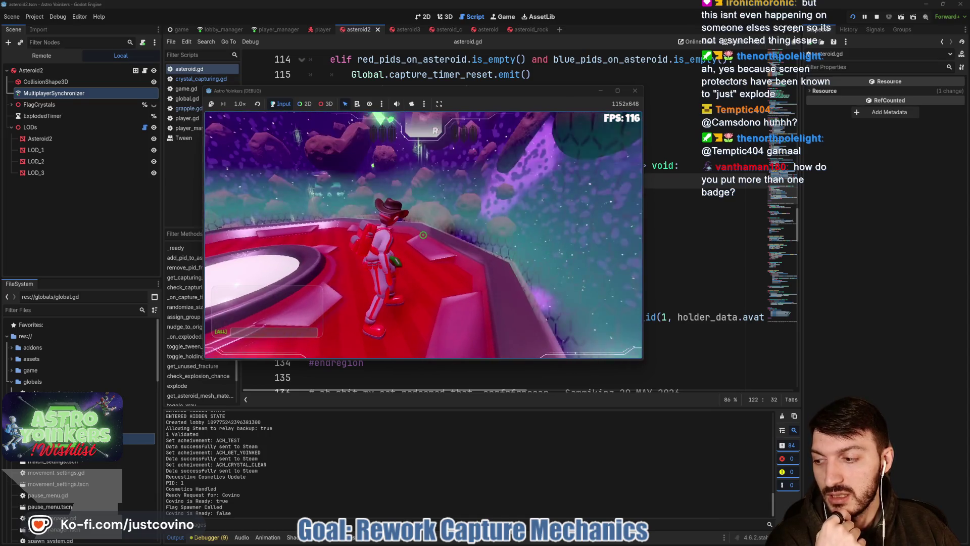
pyautogui.press('w')
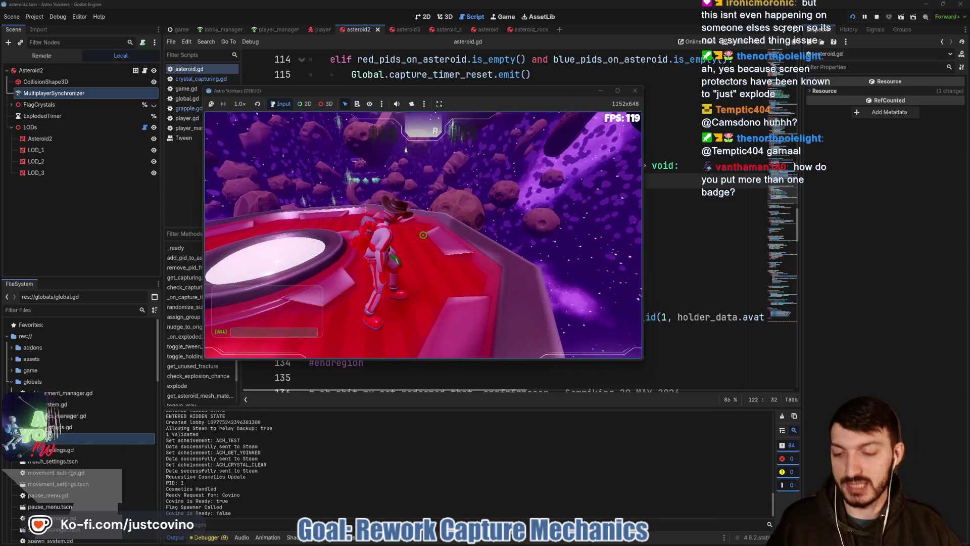
pyautogui.press('space')
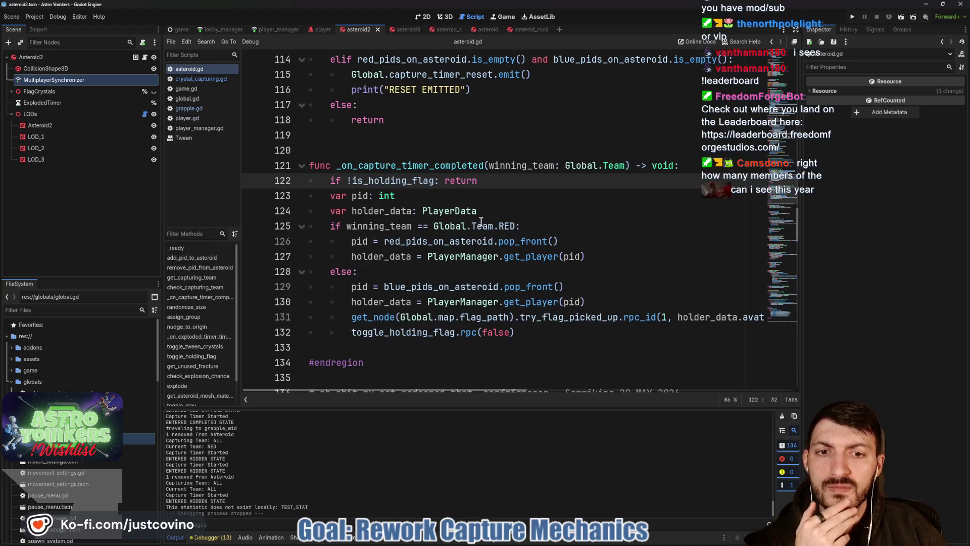
# Unindent the flag pickup and toggle_holding_flag lines out of the else branch
pyautogui.doubleClick(384, 256)
pyautogui.click(499, 257)
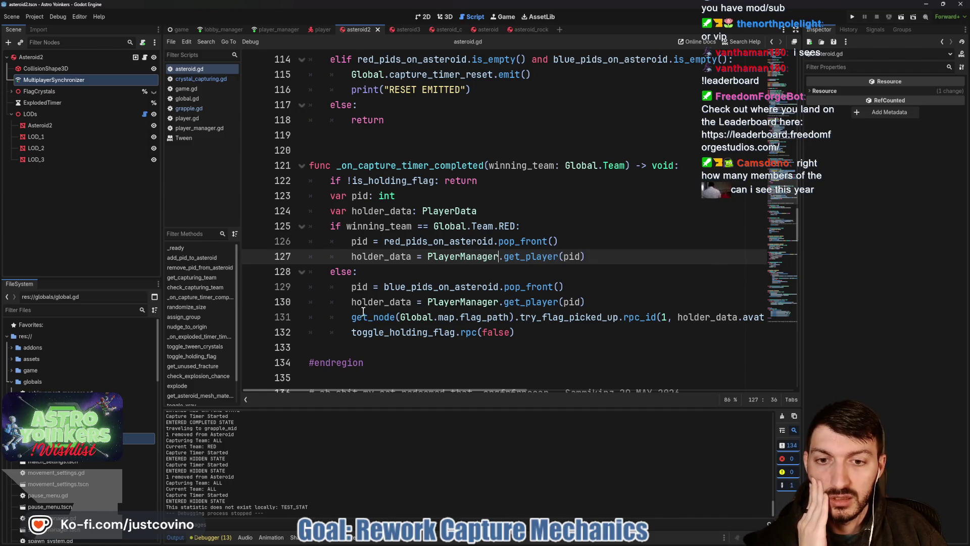
pyautogui.moveTo(345, 318); pyautogui.dragTo(514, 335)
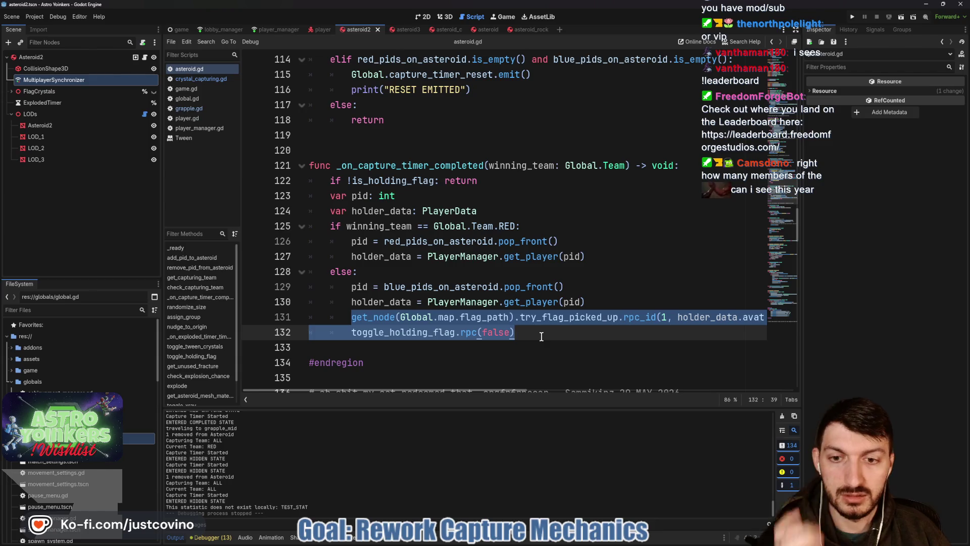
pyautogui.hotkey('shift', 'Tab')
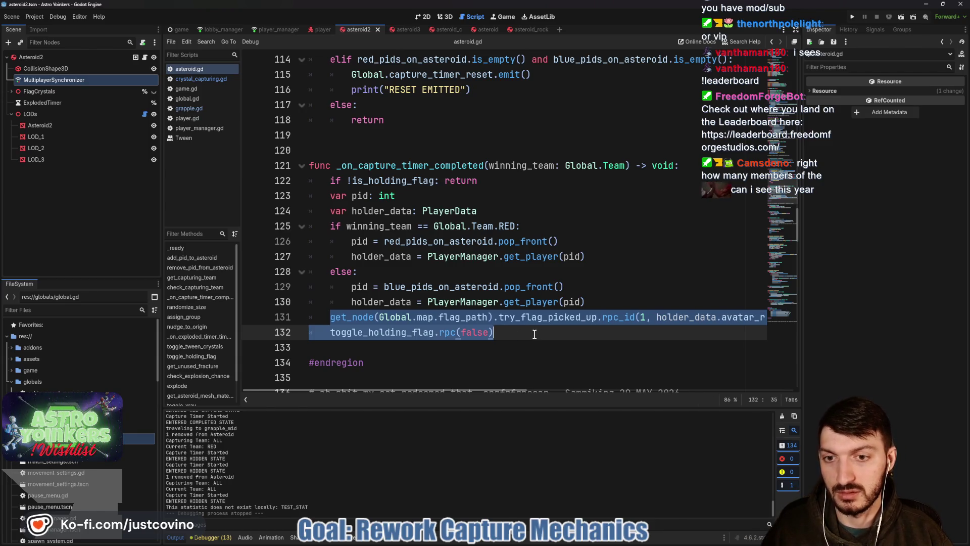
pyautogui.click(532, 333)
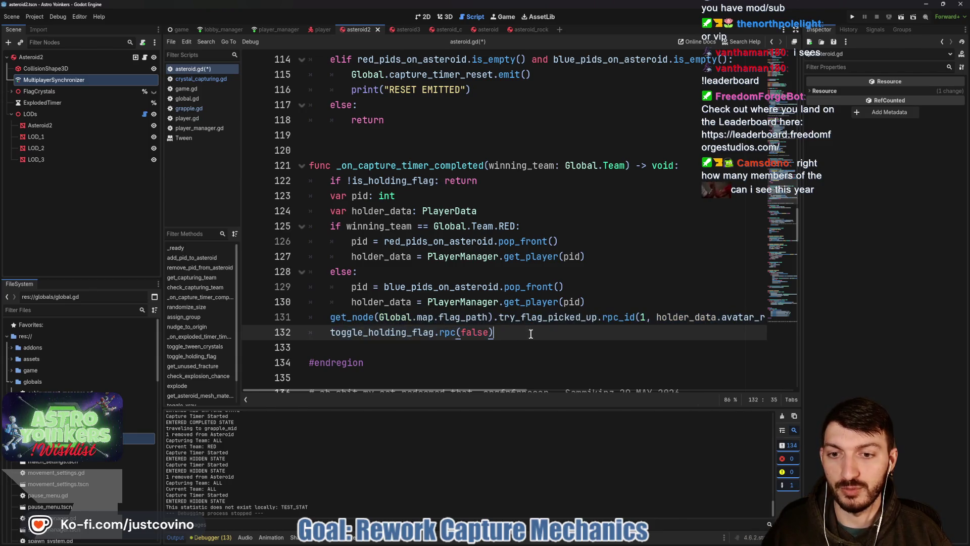
# Insert a blank line above the flag calls and save asteroid.gd
pyautogui.click(629, 302)
pyautogui.press('Return')
pyautogui.hotkey('ctrl', 's')
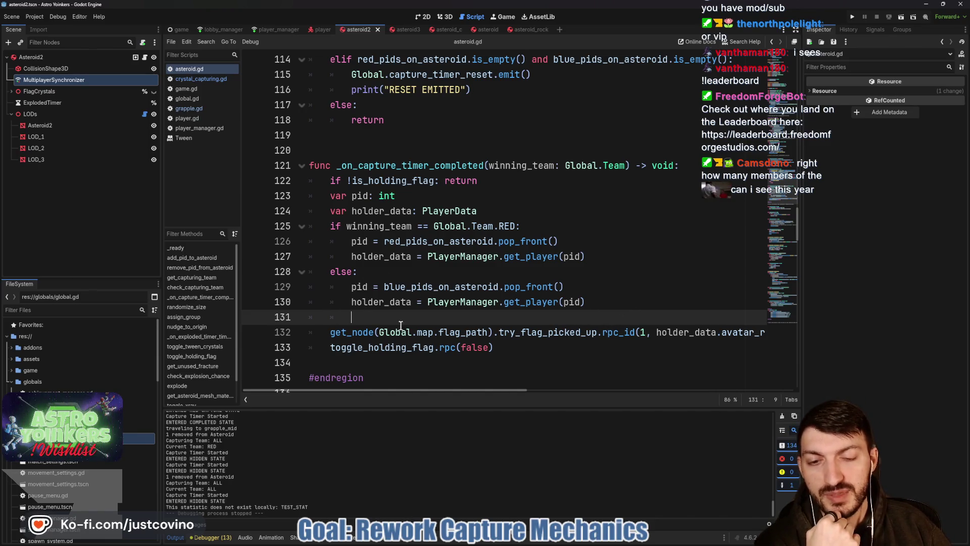
pyautogui.hscroll(3, 477, 344)
pyautogui.hscroll(-3, 475, 342)
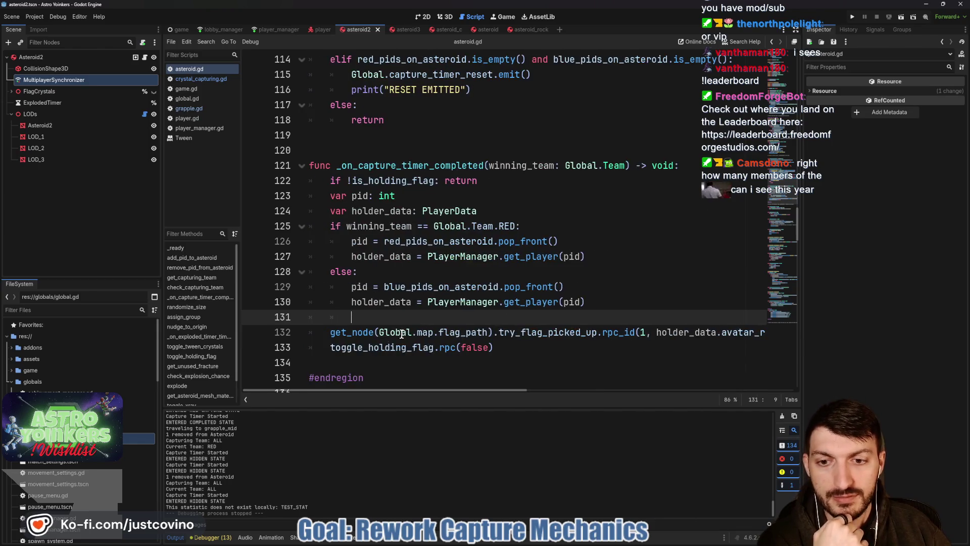
pyautogui.click(531, 347)
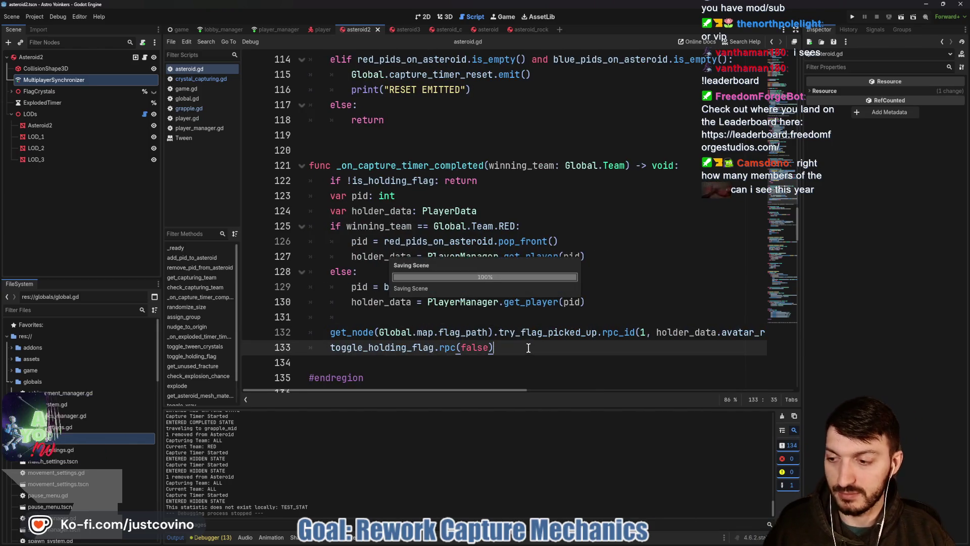
pyautogui.scroll(1, 509, 305)
pyautogui.scroll(20, 508, 304)
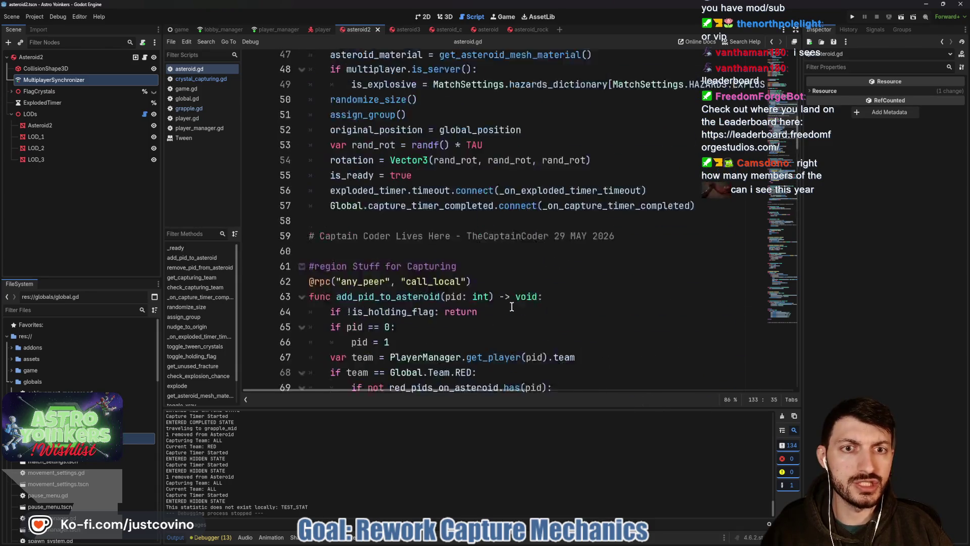
# In crystal_capturing.gd, change the capture multiplier from 4.0 to 8.0, save, and run the project
pyautogui.scroll(4, 511, 307)
pyautogui.scroll(-3, 512, 306)
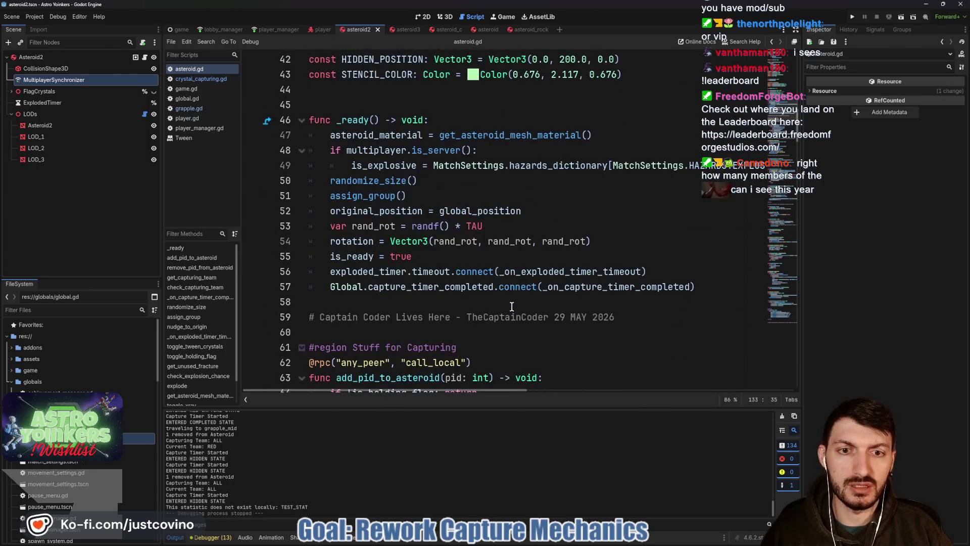
pyautogui.click(205, 79)
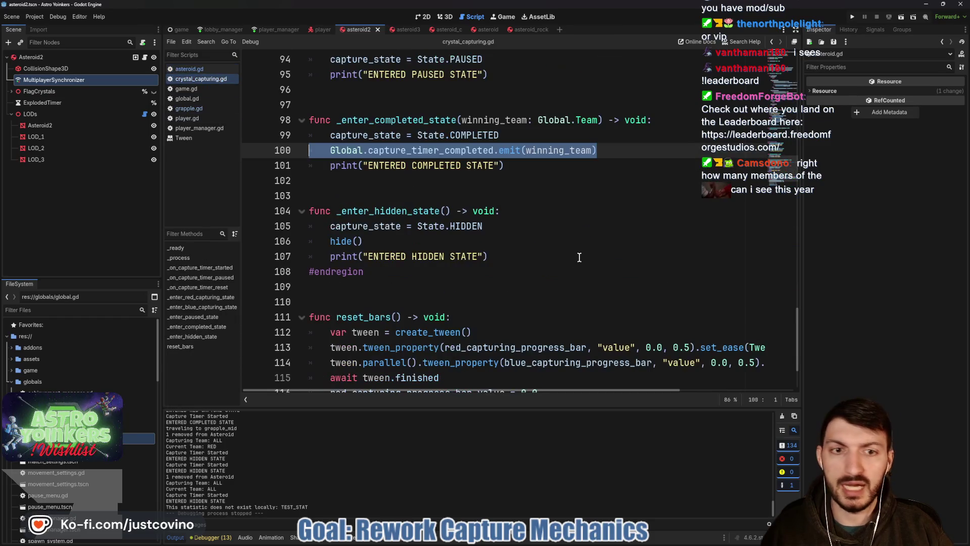
pyautogui.scroll(6, 570, 292)
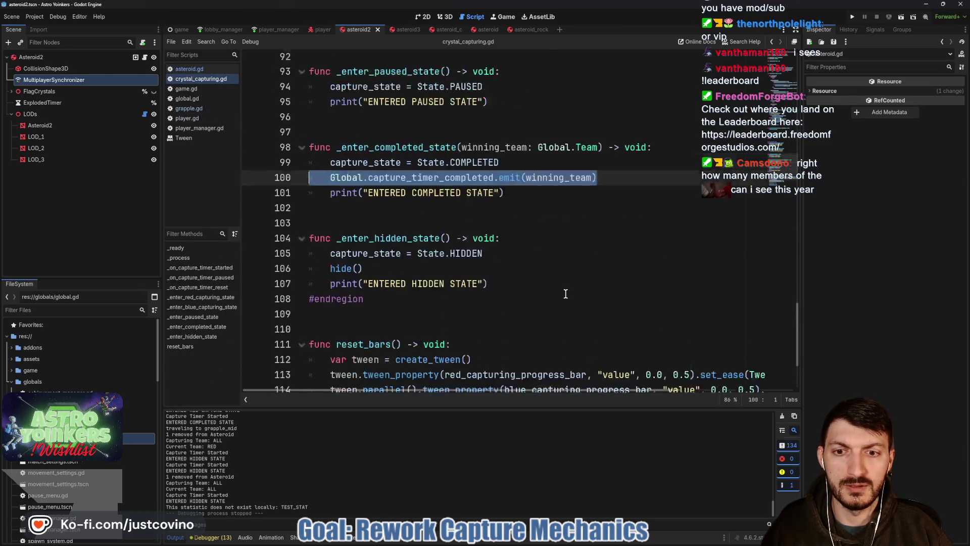
pyautogui.scroll(12, 563, 295)
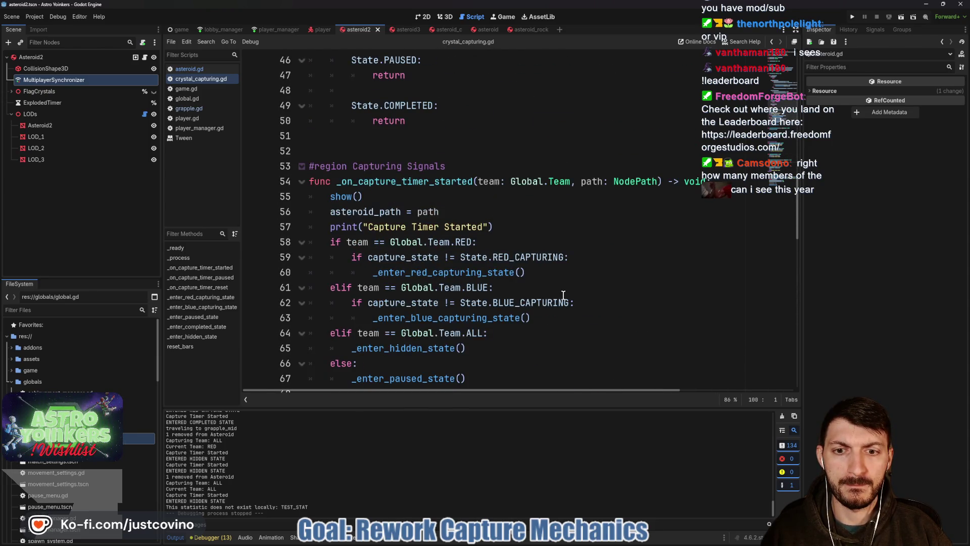
pyautogui.scroll(8, 563, 295)
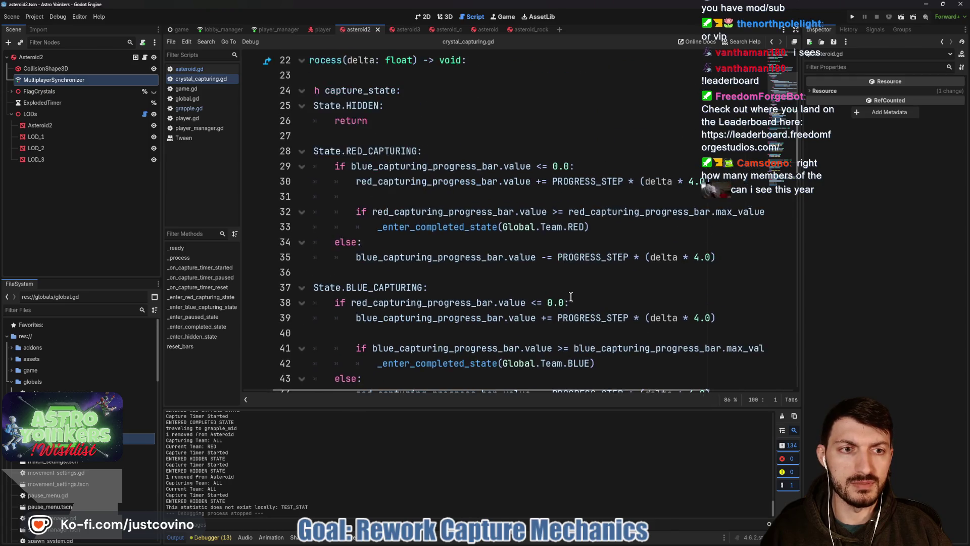
pyautogui.moveTo(651, 181); pyautogui.dragTo(668, 182)
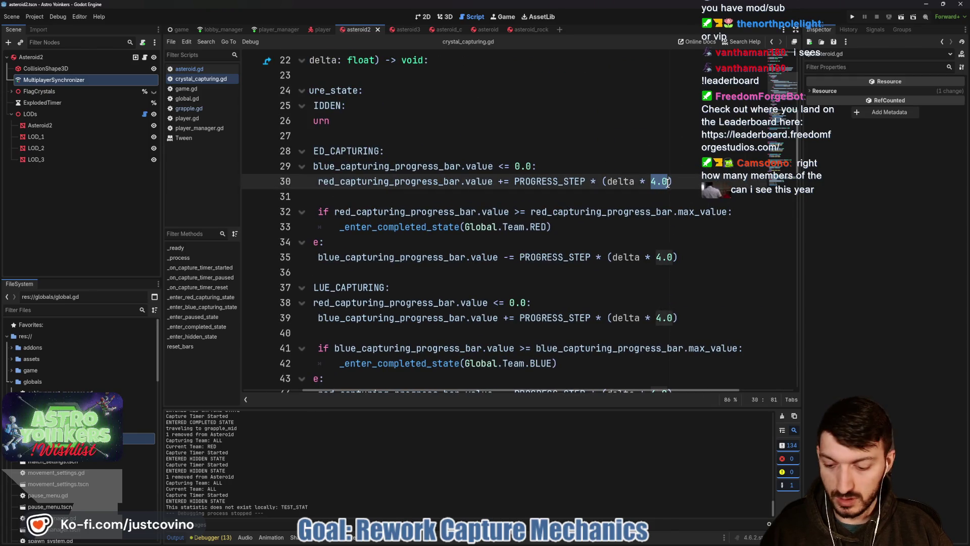
pyautogui.scroll(-1, 667, 183)
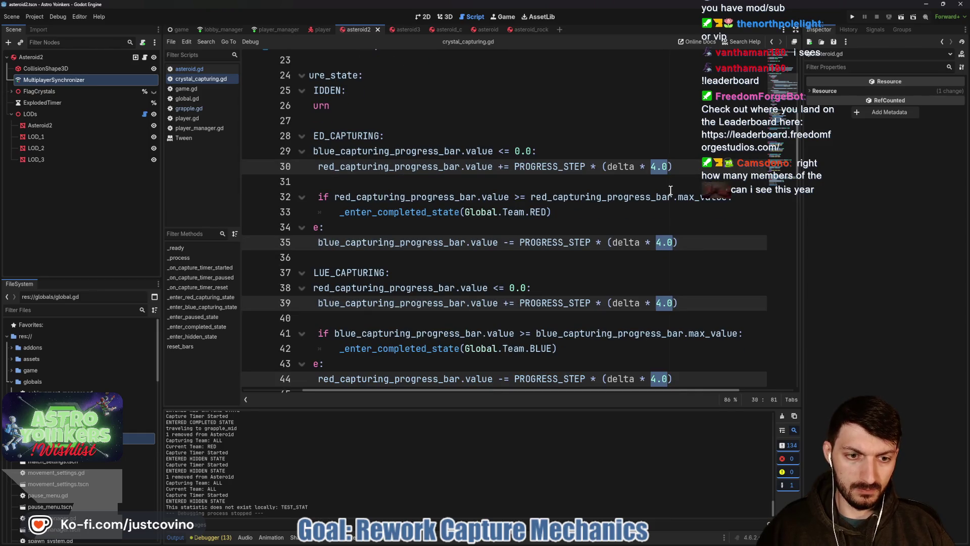
pyautogui.scroll(-2, 668, 184)
pyautogui.write('8.0')
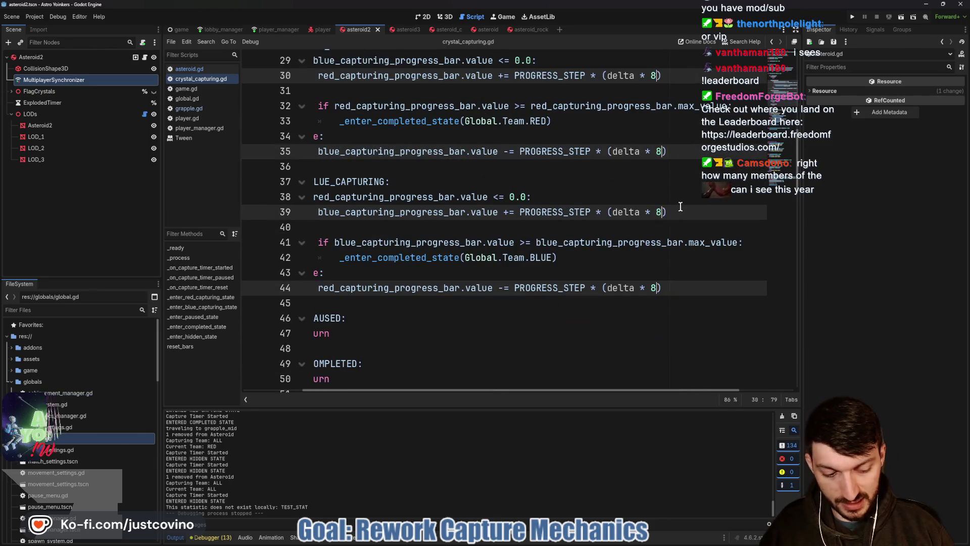
pyautogui.hotkey('ctrl', 's')
pyautogui.press('F5')
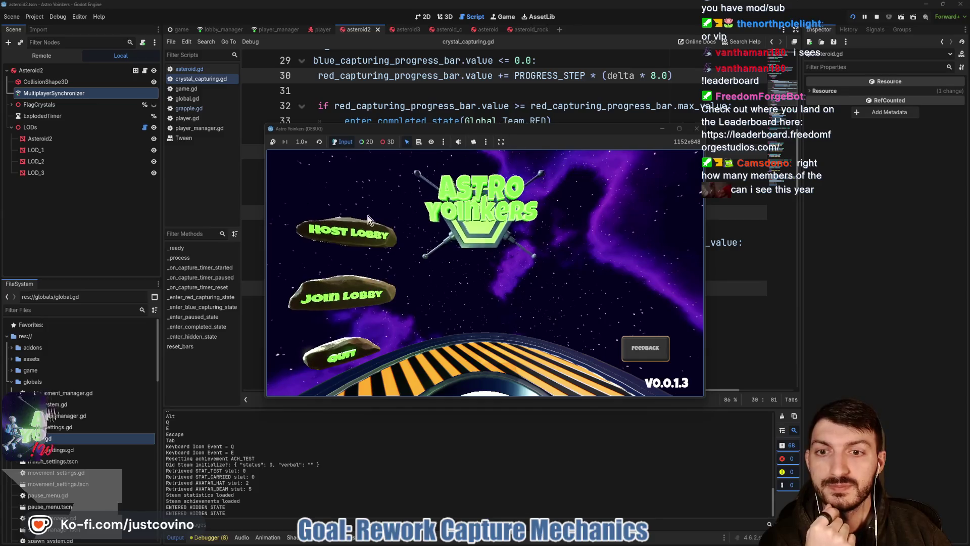
# Host a new multiplayer lobby and step onto the ready pad
pyautogui.click(369, 247)
pyautogui.click(447, 227)
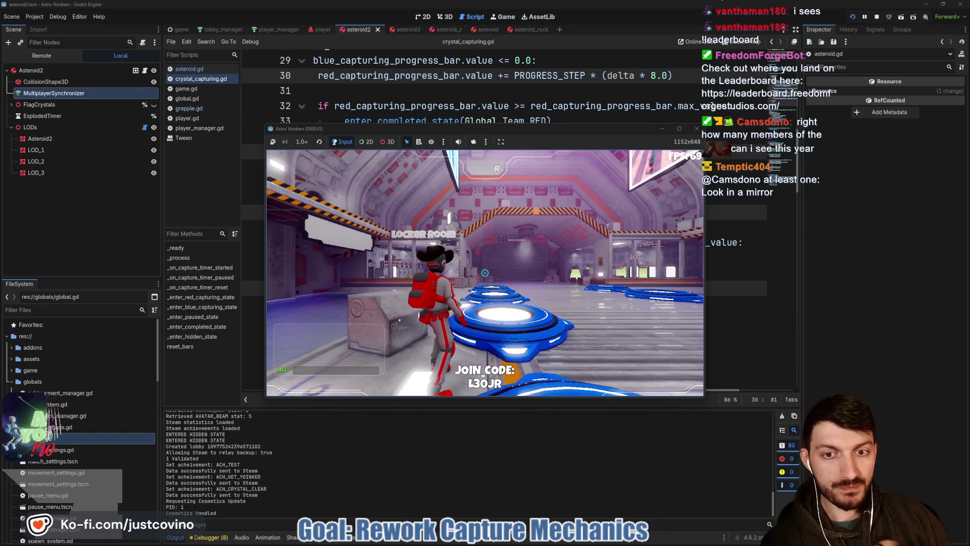
pyautogui.press('w')
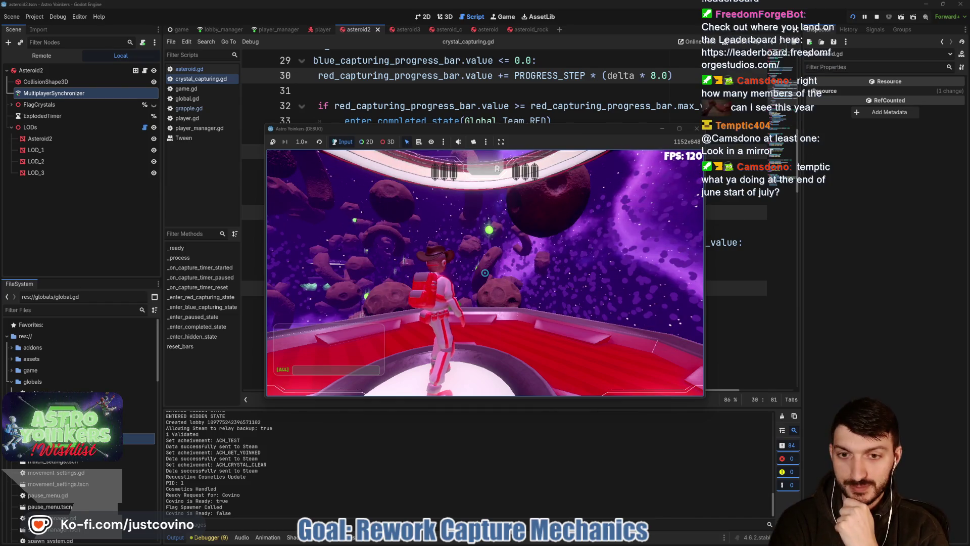
# Grapple onto the capture asteroid until red's capture hits 100%, then stop the game
pyautogui.press('w')
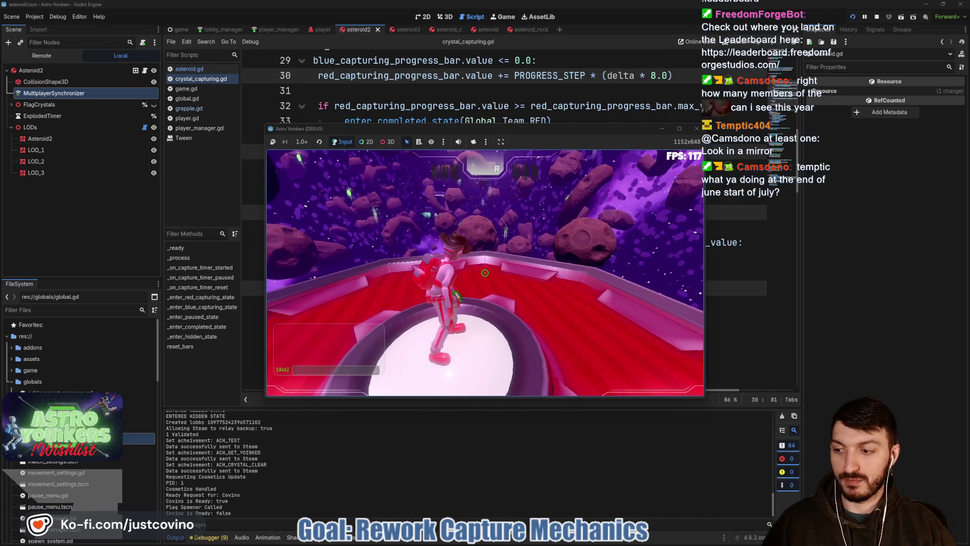
pyautogui.press('w')
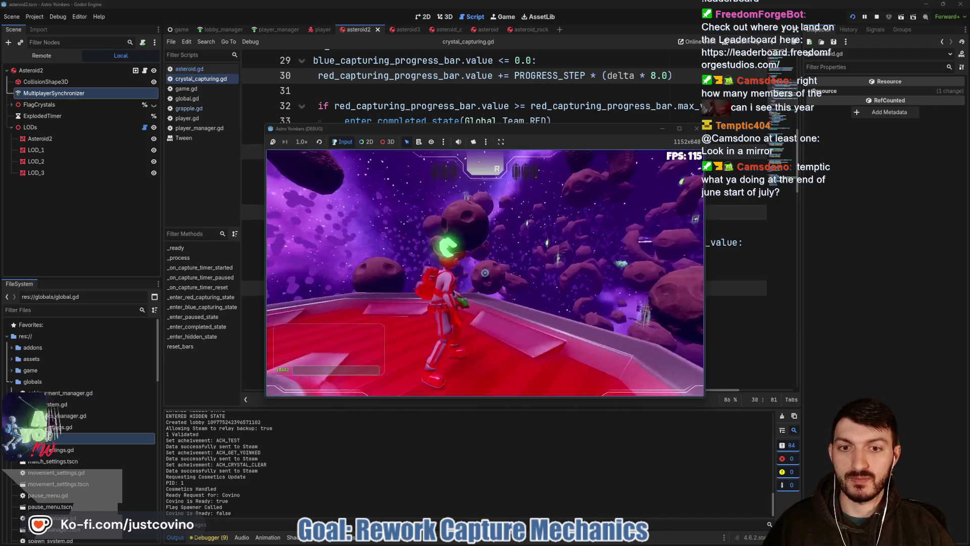
pyautogui.press('w')
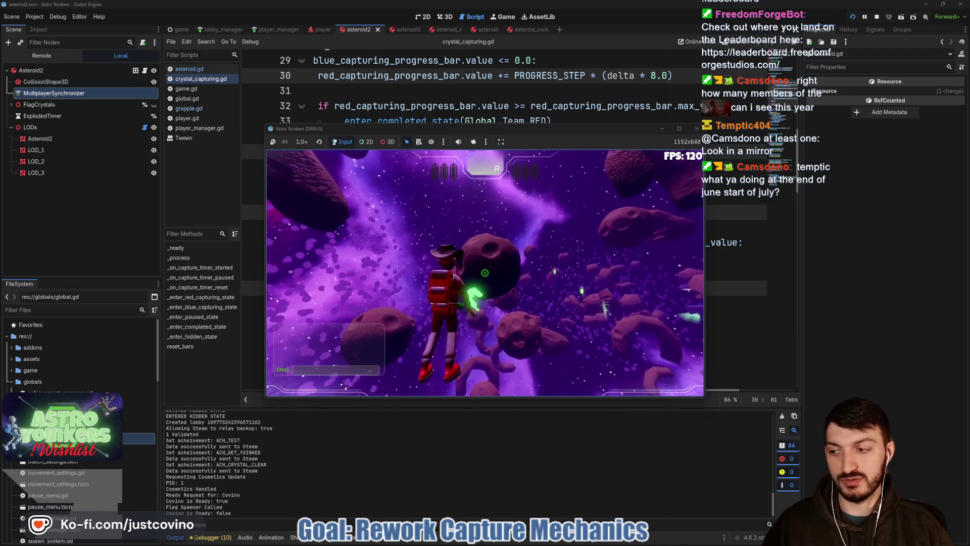
pyautogui.click(484, 273)
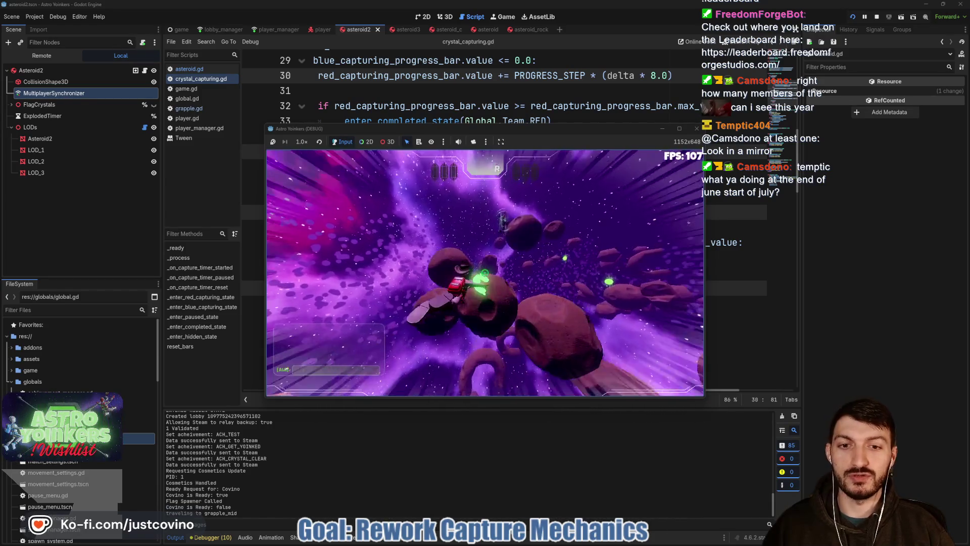
pyautogui.click(484, 273)
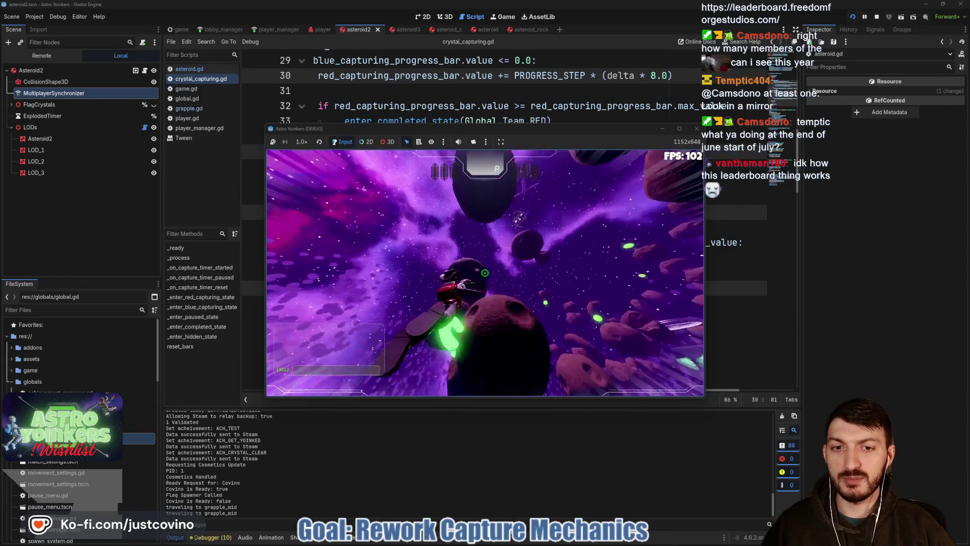
pyautogui.click(485, 273)
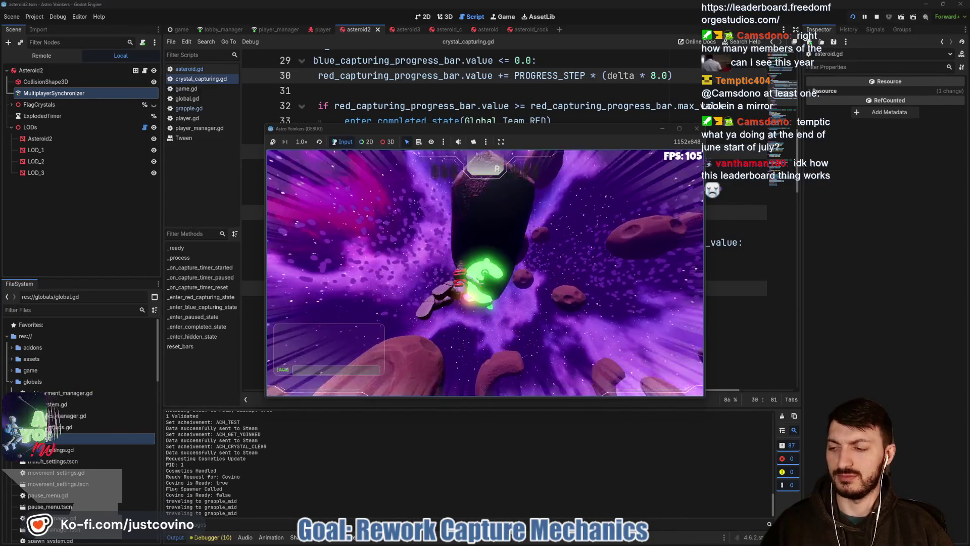
pyautogui.click(485, 273)
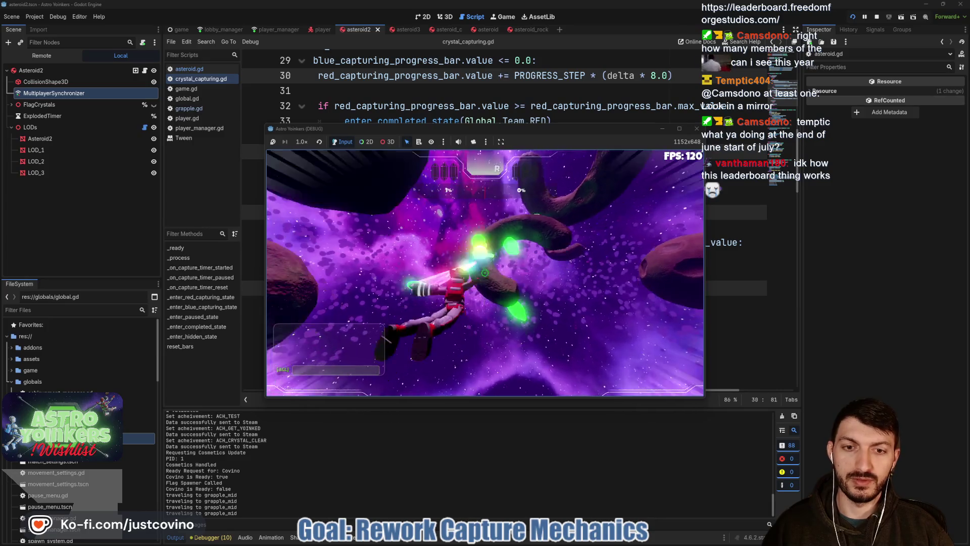
pyautogui.click(485, 273)
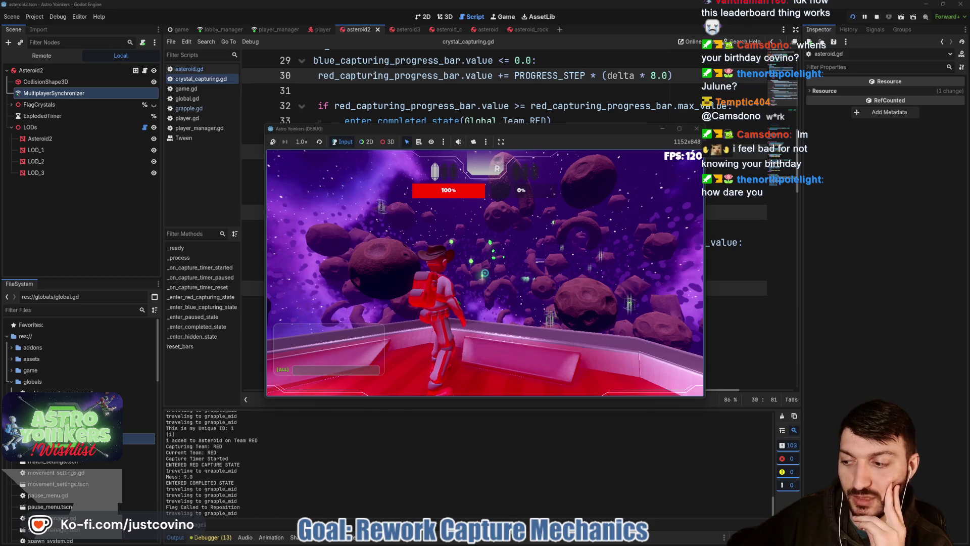
pyautogui.press('F8')
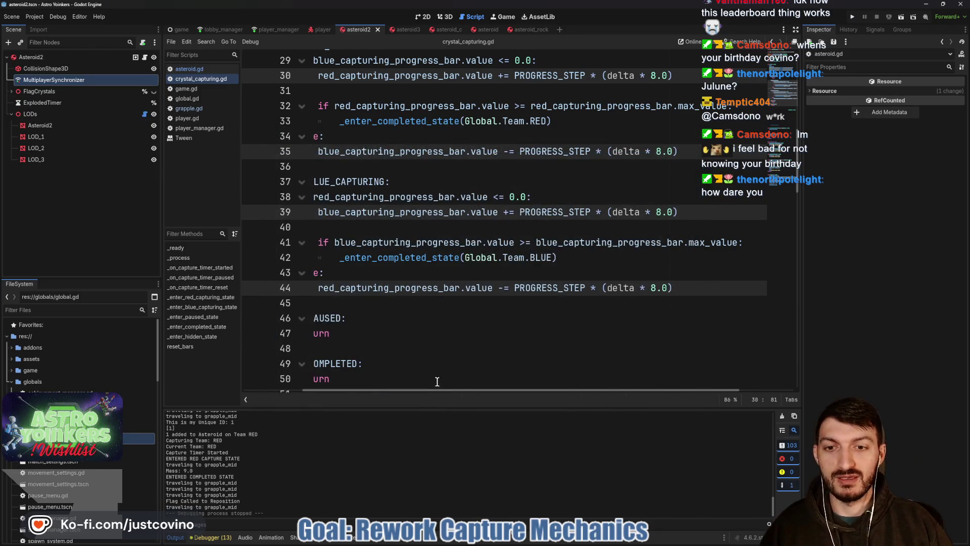
pyautogui.click(429, 303)
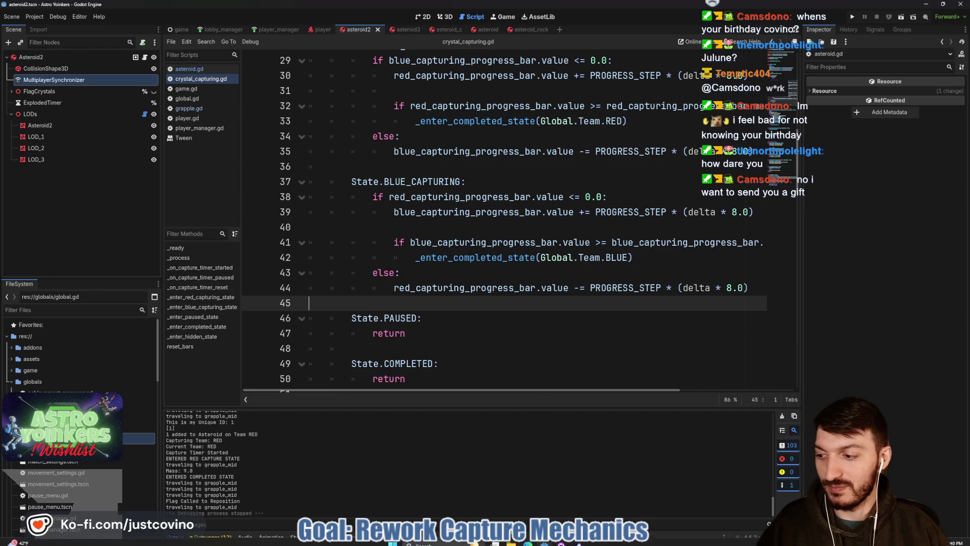
# Open leaderboard.freedomforgestudios.com in a new browser tab
pyautogui.click(530, 541)
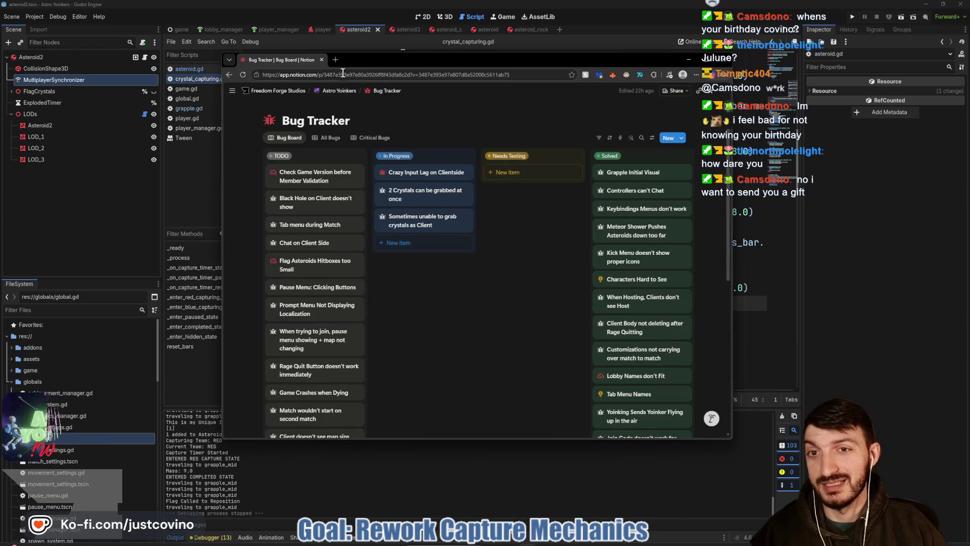
pyautogui.click(335, 60)
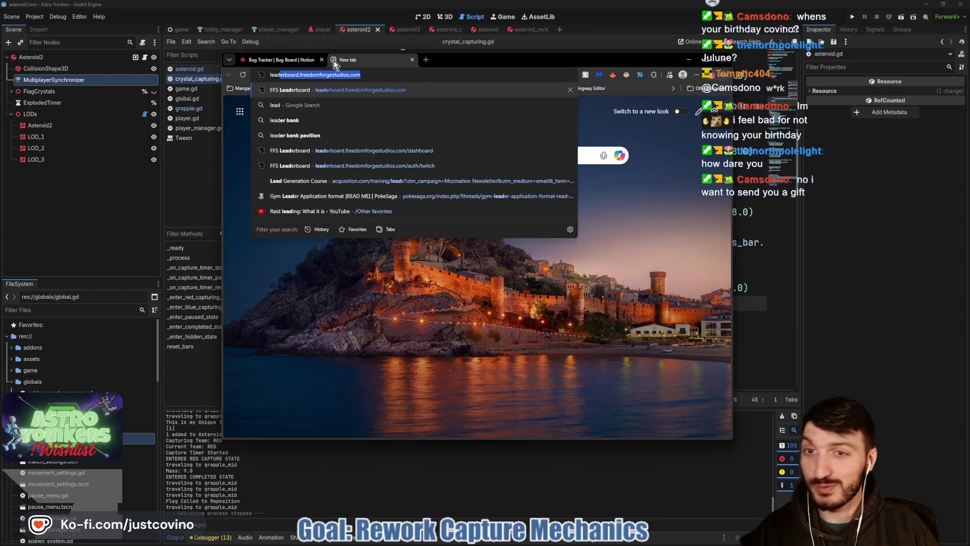
pyautogui.press('Return')
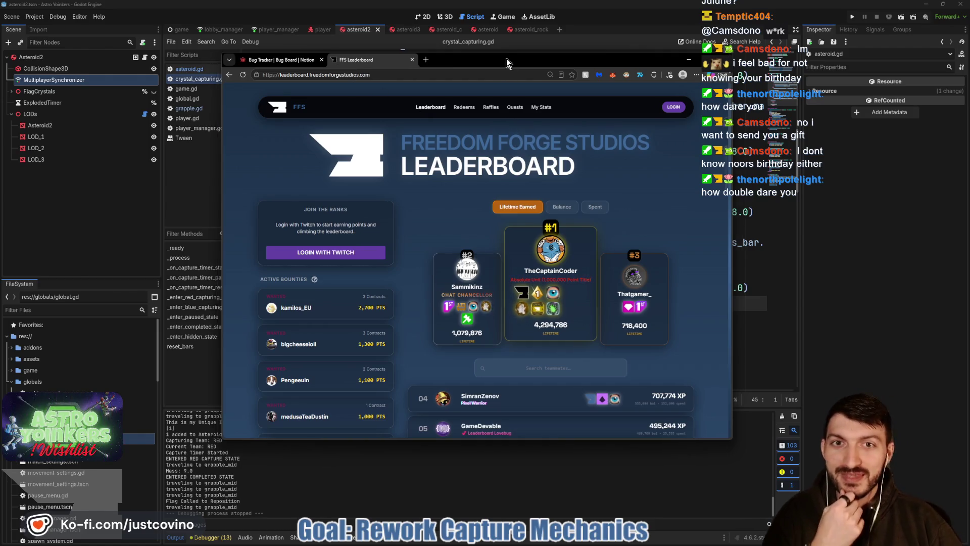
# Reposition and enlarge the browser window, then open the leaderboard's Quests page
pyautogui.moveTo(507, 59); pyautogui.dragTo(427, 47)
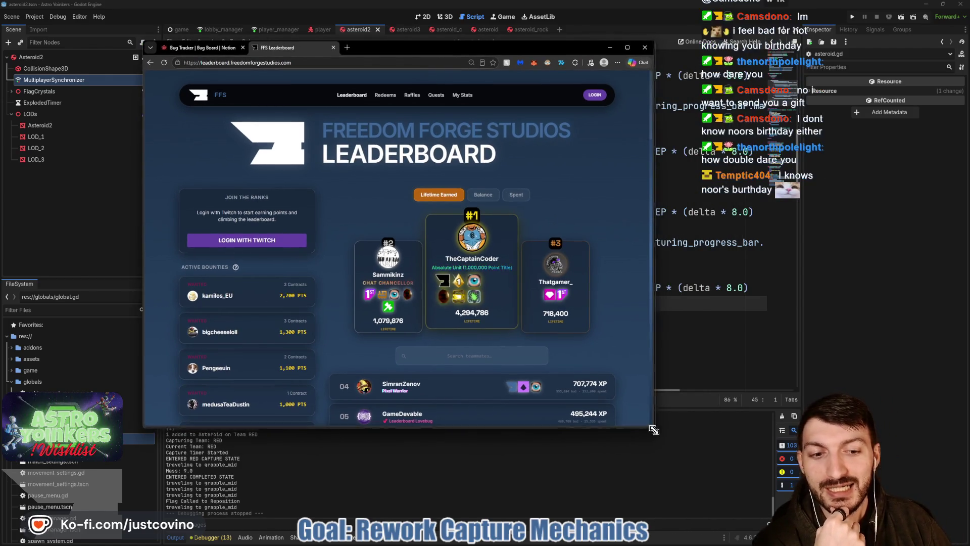
pyautogui.moveTo(651, 428); pyautogui.dragTo(865, 484)
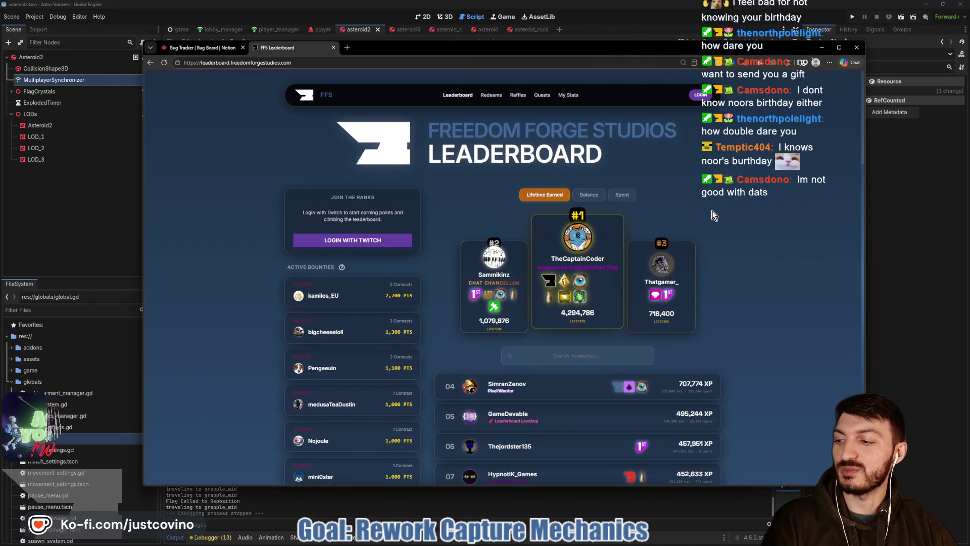
pyautogui.moveTo(579, 48); pyautogui.dragTo(566, 40)
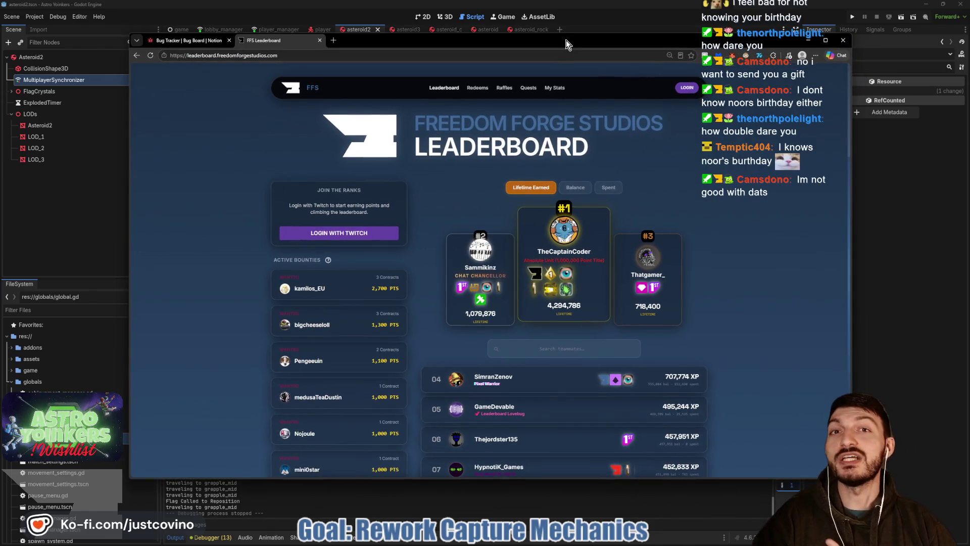
pyautogui.scroll(-1, 585, 214)
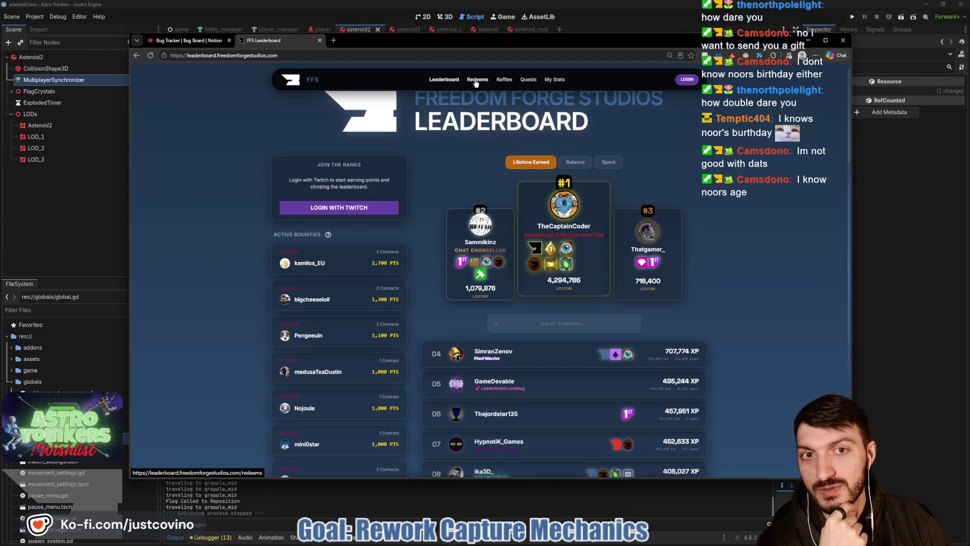
pyautogui.click(529, 81)
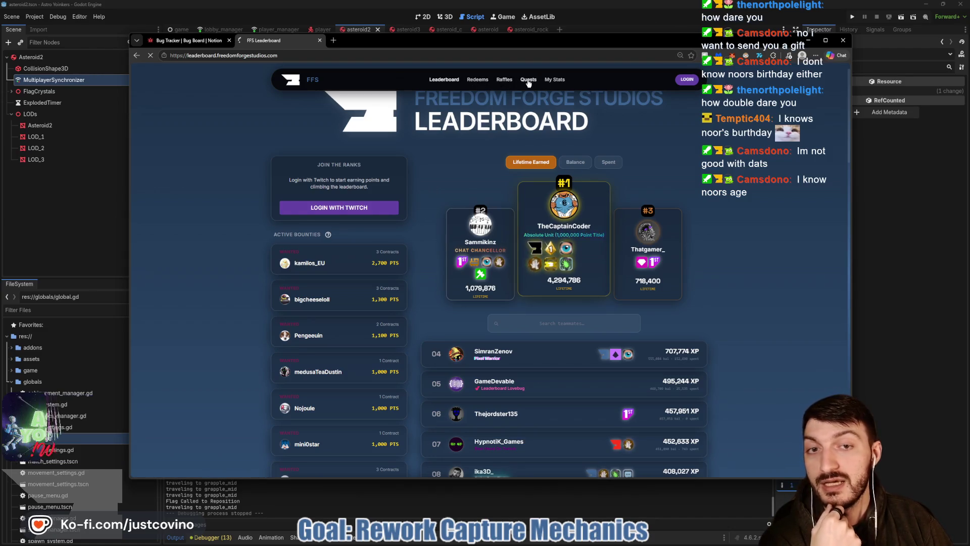
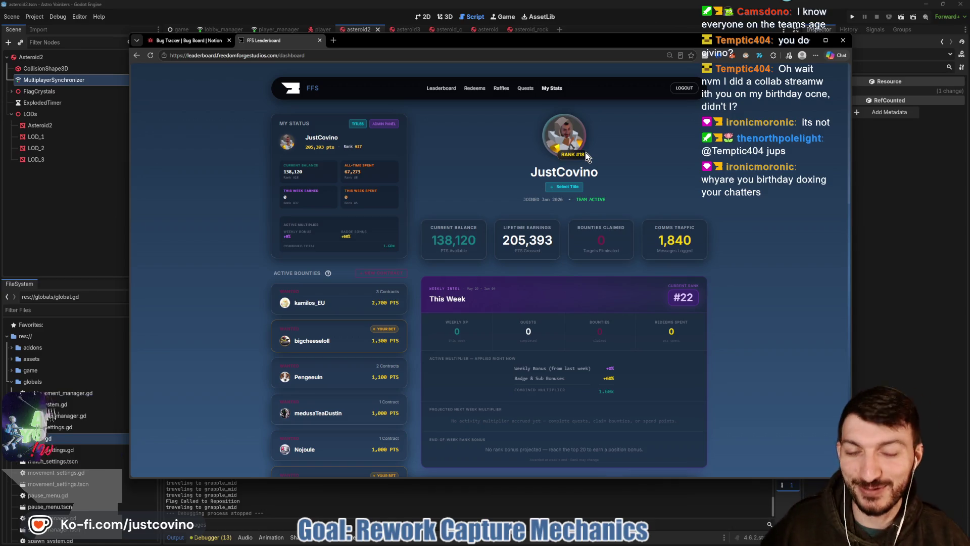
# Close the FFS Leaderboard tab and its browser window to return to the crystal_capturing.gd script
pyautogui.click(319, 40)
pyautogui.click(826, 40)
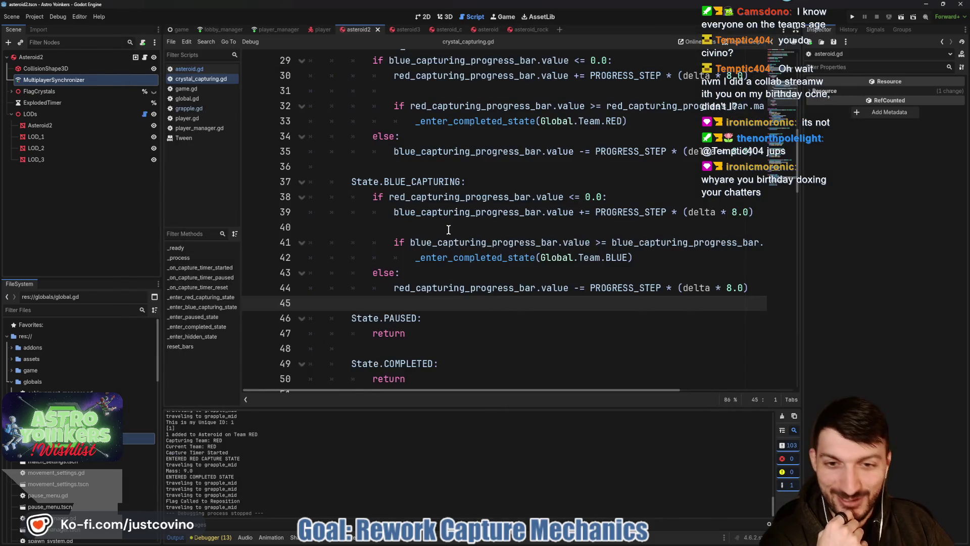
# Make line 38's BLUE_CAPTURING condition test red_capturing_progress_bar.value <= 0.0 instead of the blue bar
pyautogui.click(448, 230)
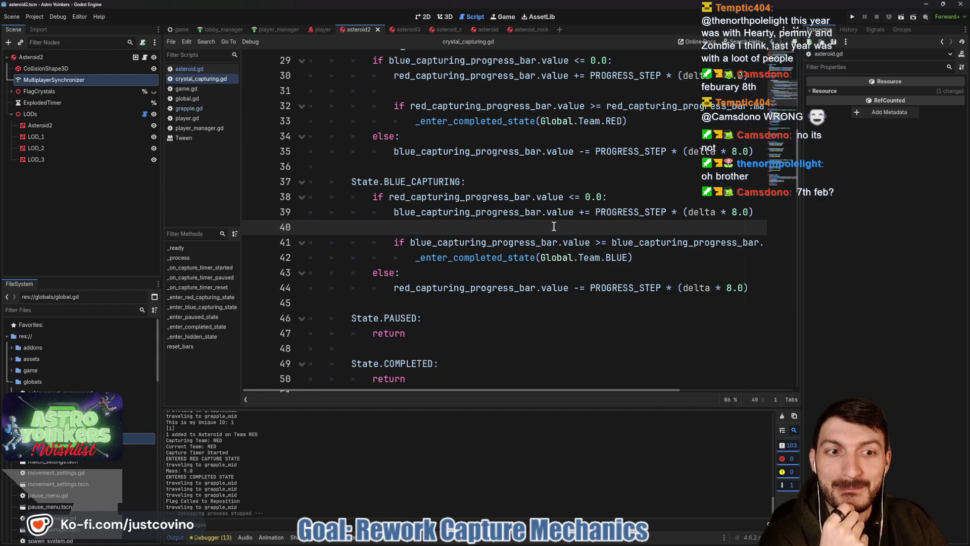
pyautogui.scroll(1, 505, 222)
pyautogui.click(420, 214)
pyautogui.scroll(-2, 445, 222)
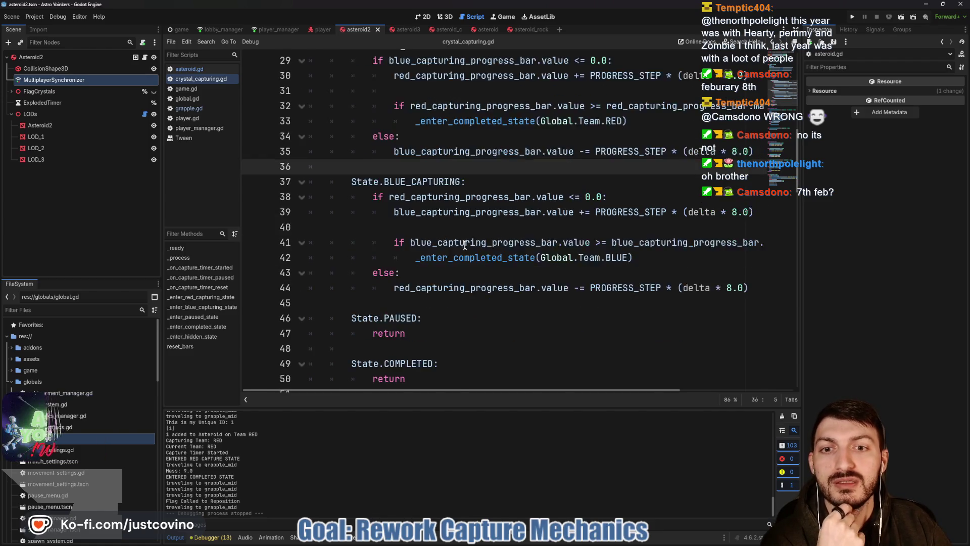
pyautogui.scroll(-6, 509, 293)
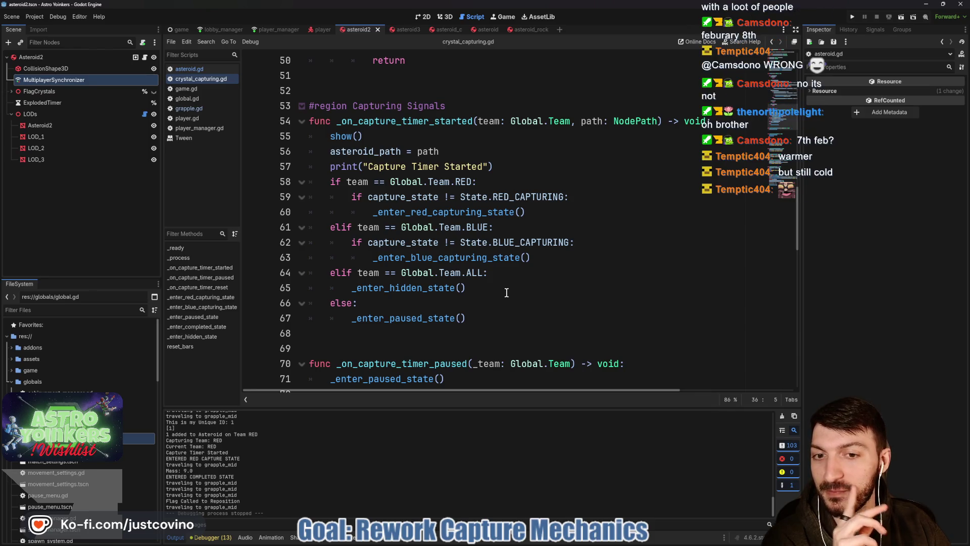
# Delete the surplus blank line above _on_capture_timer_reset in crystal_capturing.gd
pyautogui.scroll(-1, 507, 293)
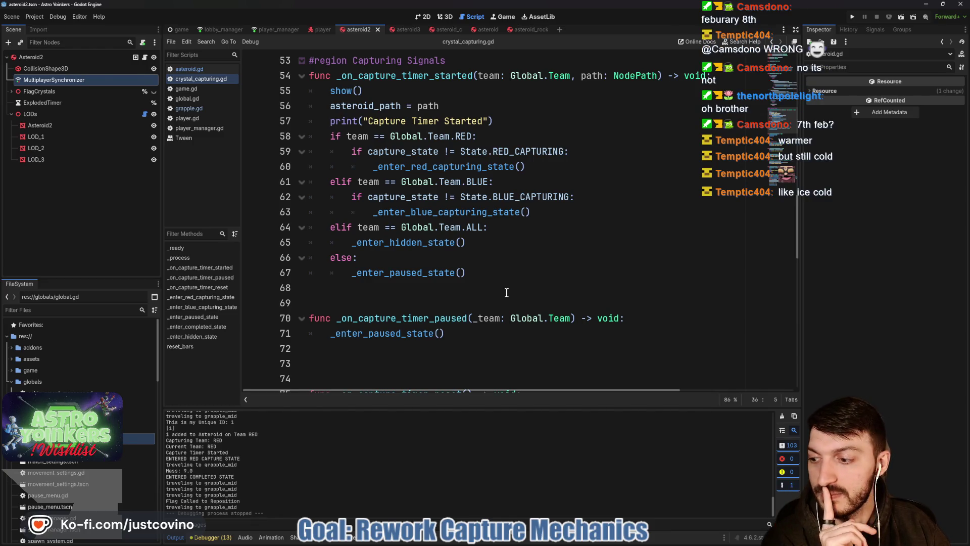
pyautogui.scroll(-3, 507, 292)
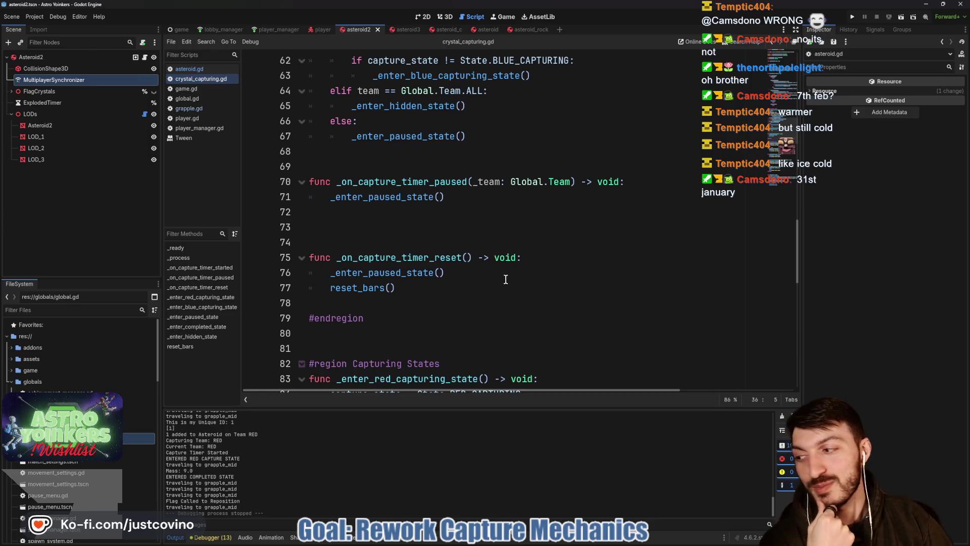
pyautogui.scroll(-1, 505, 279)
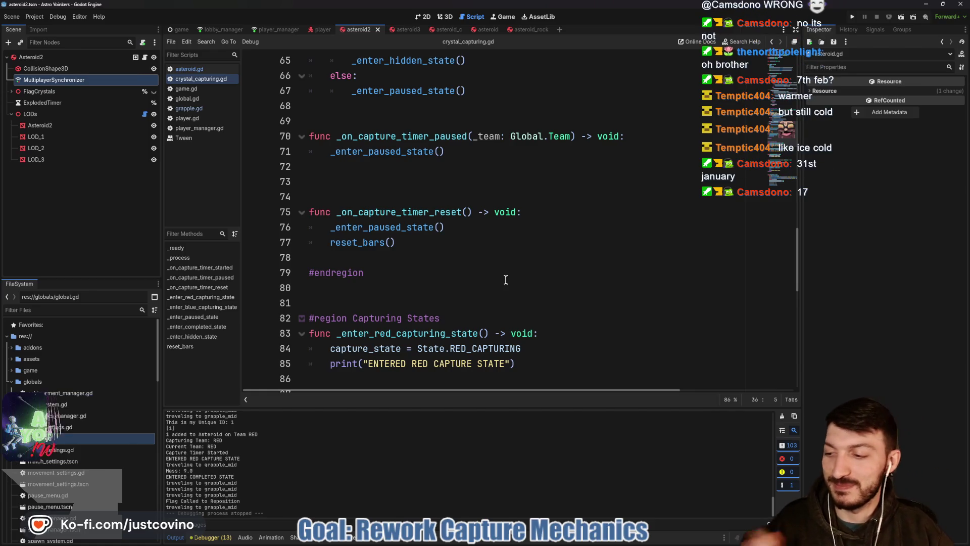
pyautogui.click(381, 194)
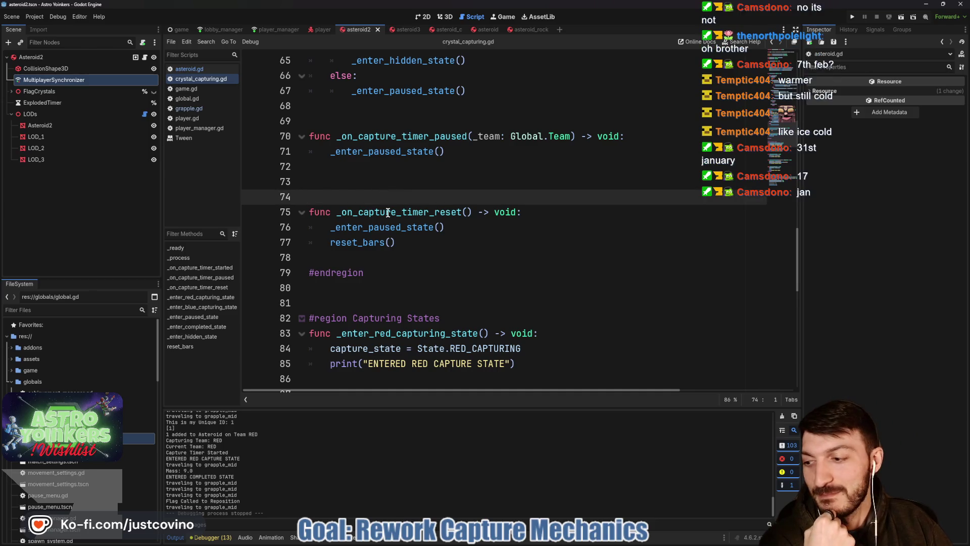
pyautogui.click(400, 189)
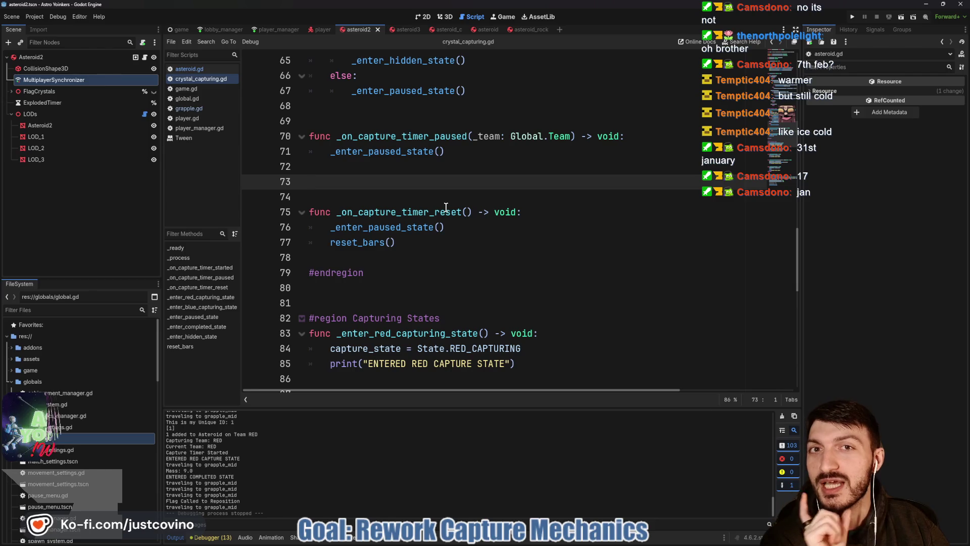
pyautogui.click(368, 190)
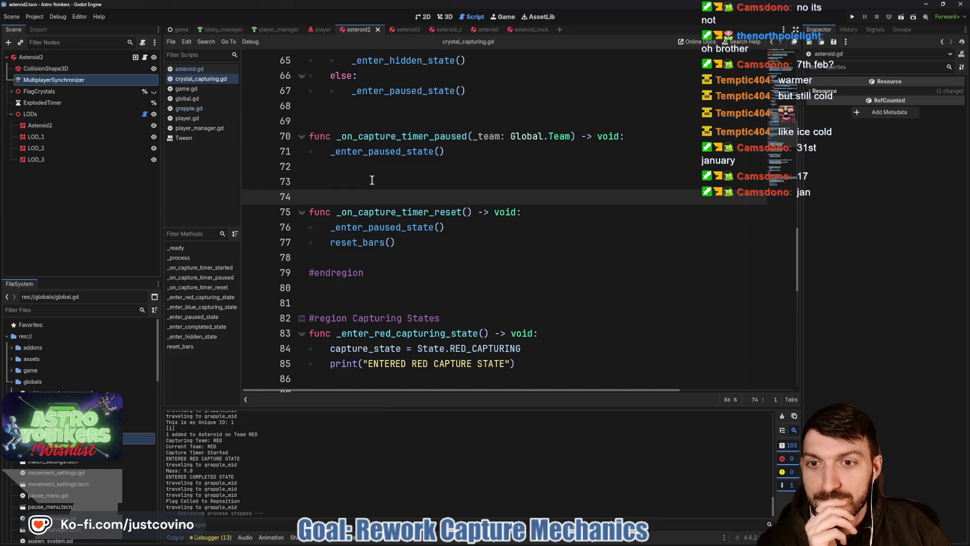
pyautogui.click(372, 180)
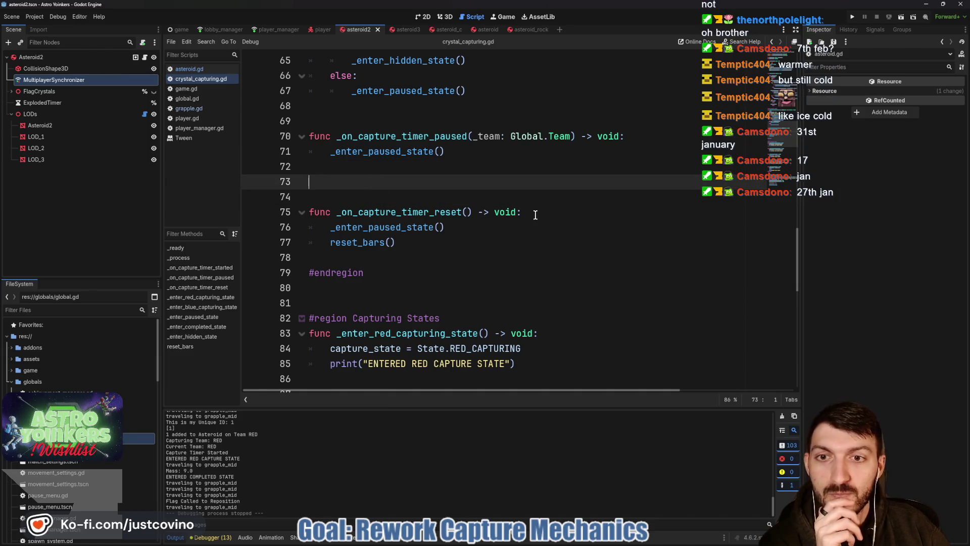
pyautogui.press('BackSpace')
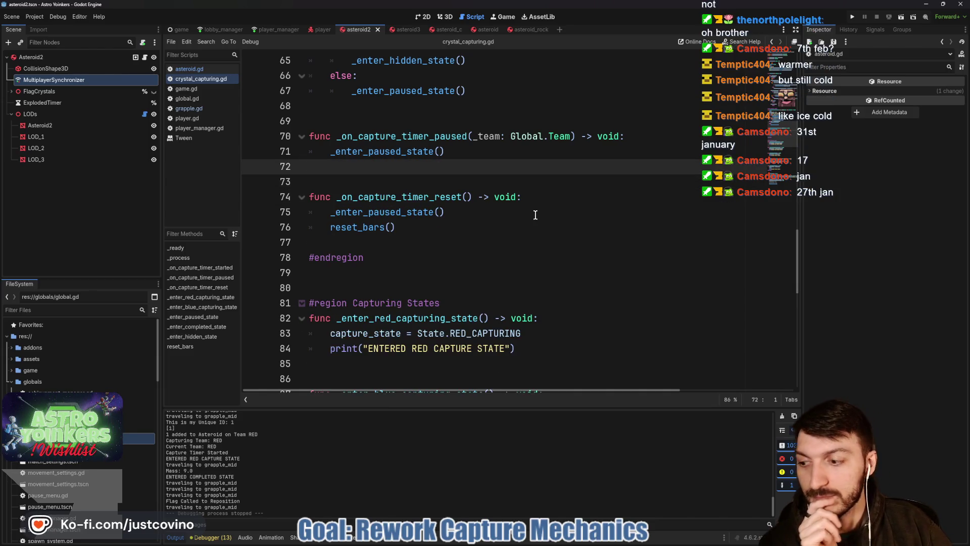
# Bring the Twitch chat pop-out window up over the editor
pyautogui.scroll(2, 539, 216)
pyautogui.scroll(5, 511, 236)
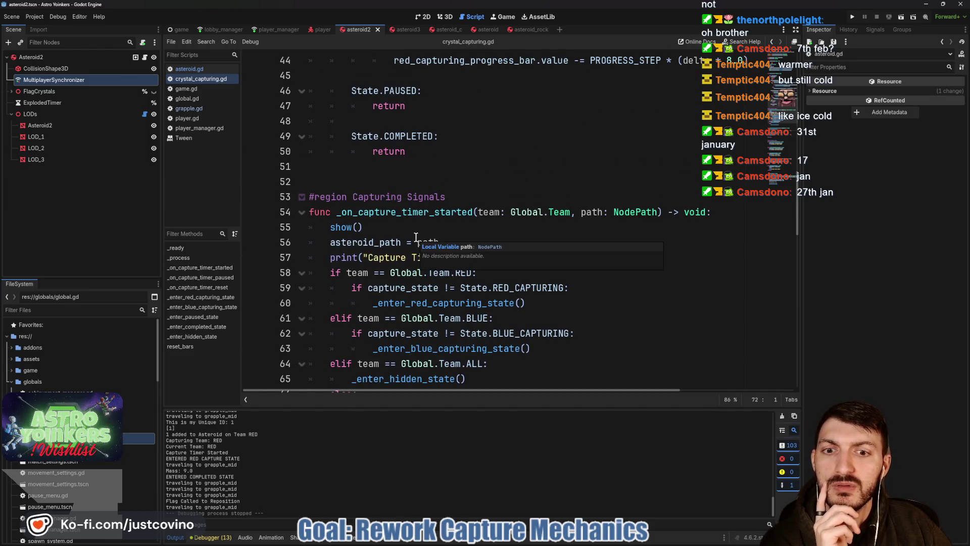
pyautogui.scroll(-2, 416, 238)
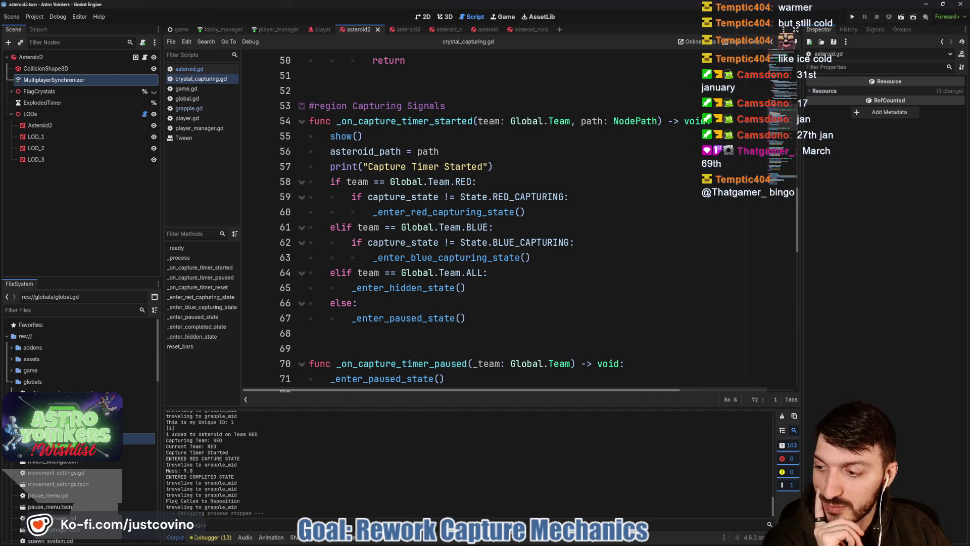
pyautogui.hotkey('alt', 'Tab')
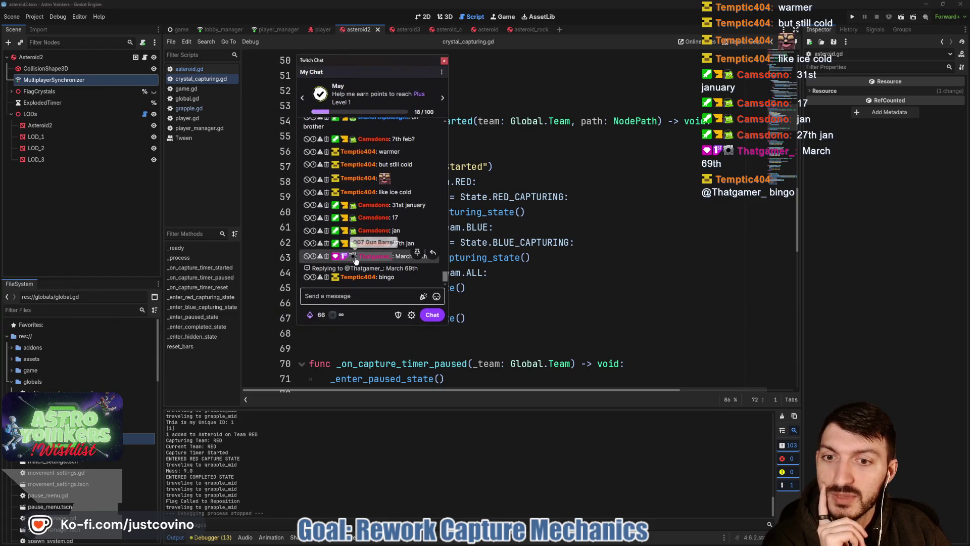
pyautogui.click(354, 258)
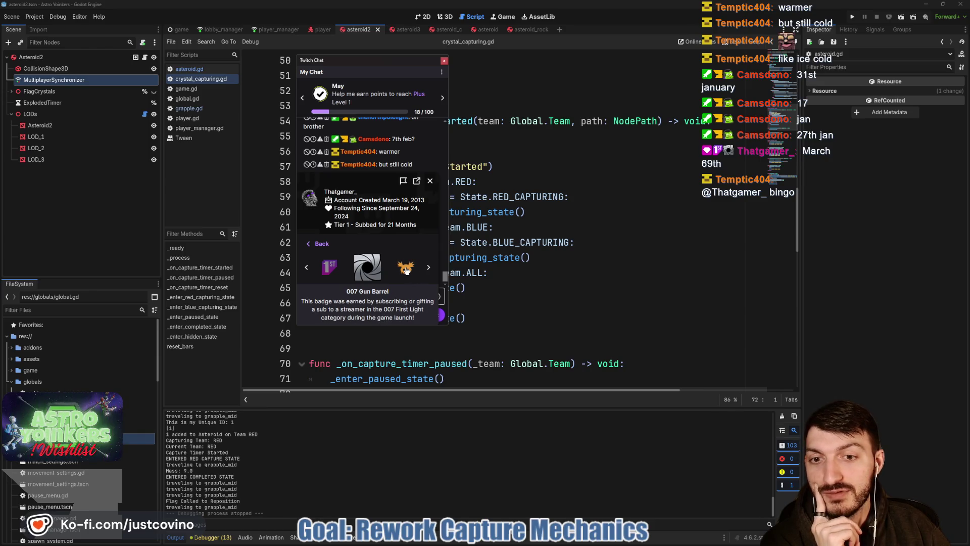
pyautogui.click(430, 180)
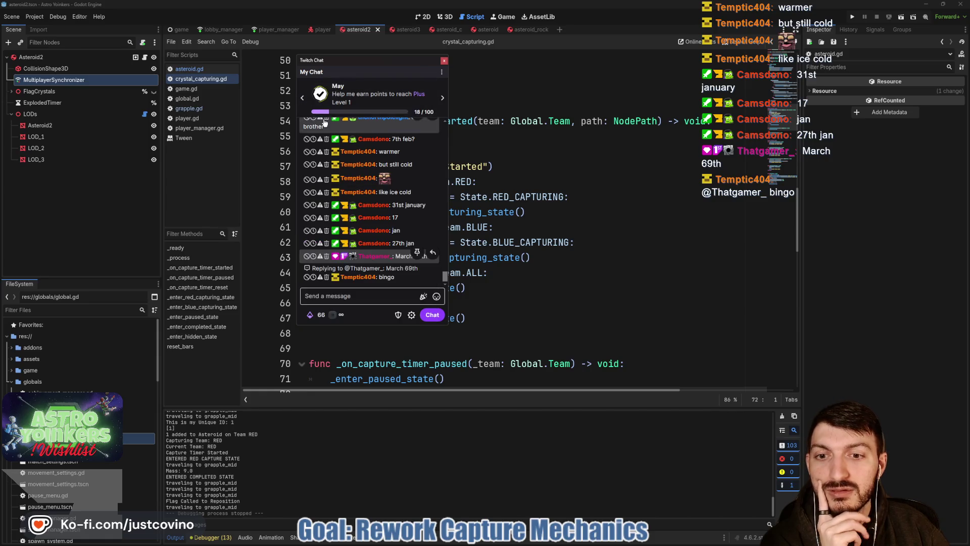
pyautogui.click(352, 57)
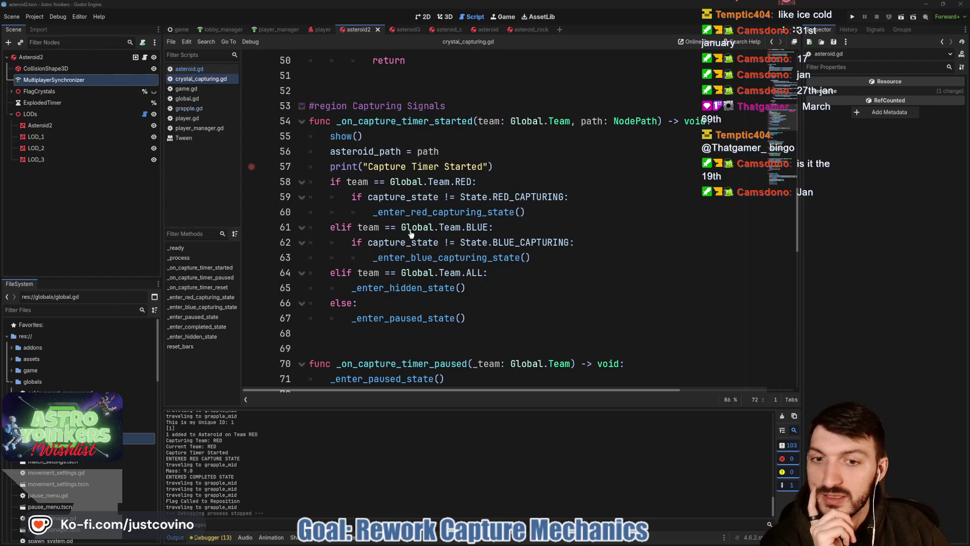
pyautogui.click(465, 166)
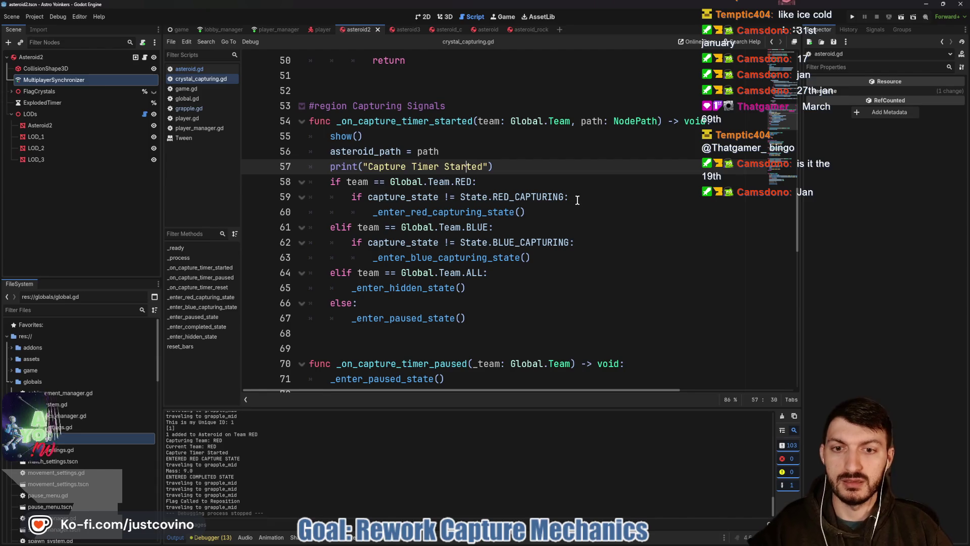
# Scroll through the state-entry functions down to _enter_completed_state
pyautogui.scroll(-3, 462, 268)
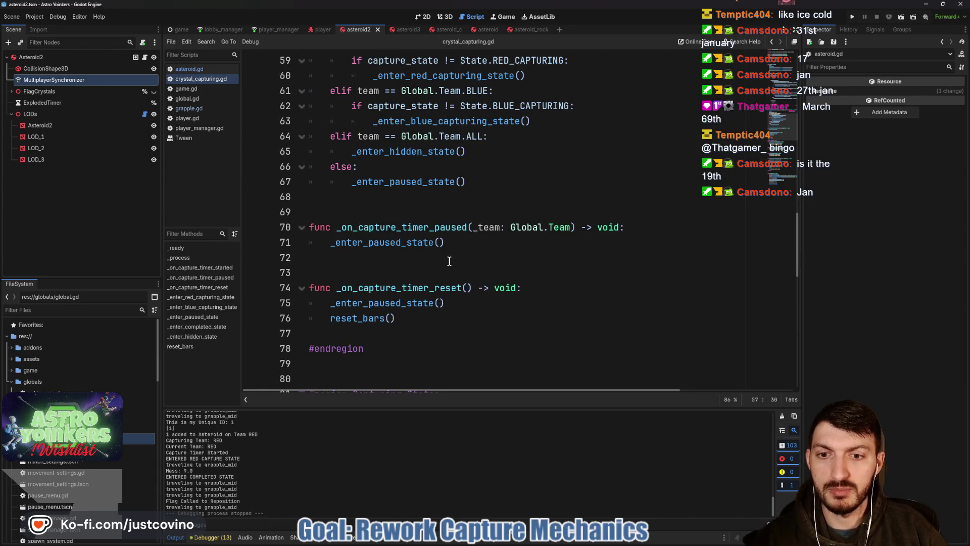
pyautogui.scroll(-4, 448, 261)
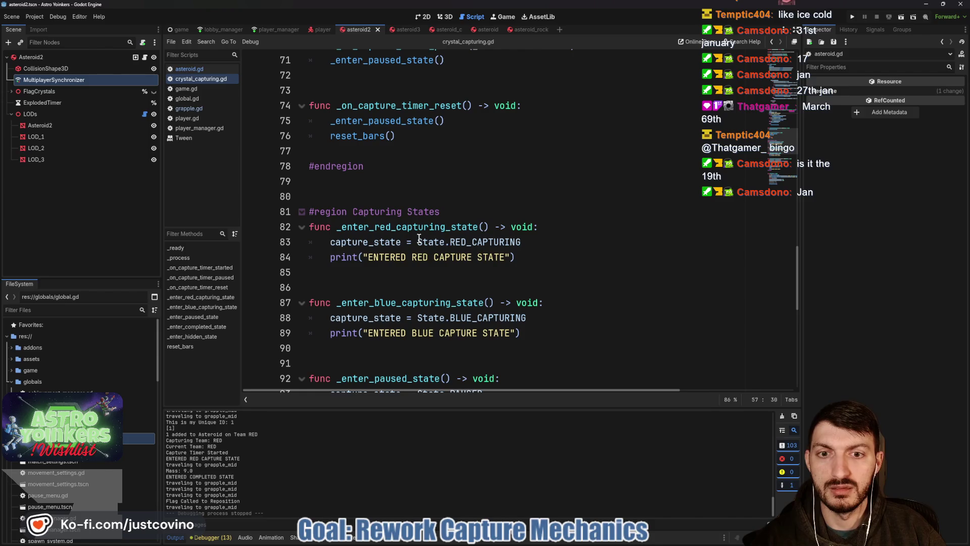
pyautogui.scroll(-4, 414, 239)
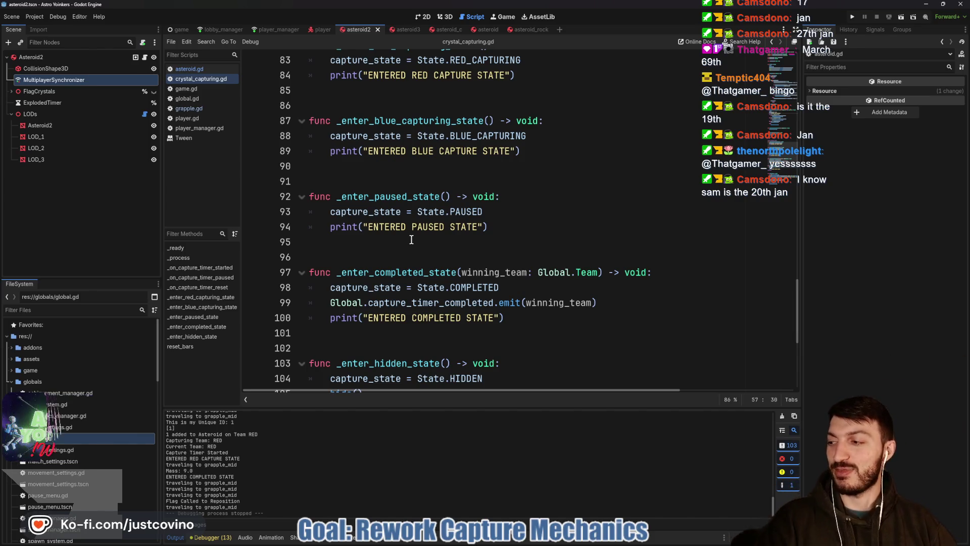
pyautogui.click(411, 240)
pyautogui.click(439, 167)
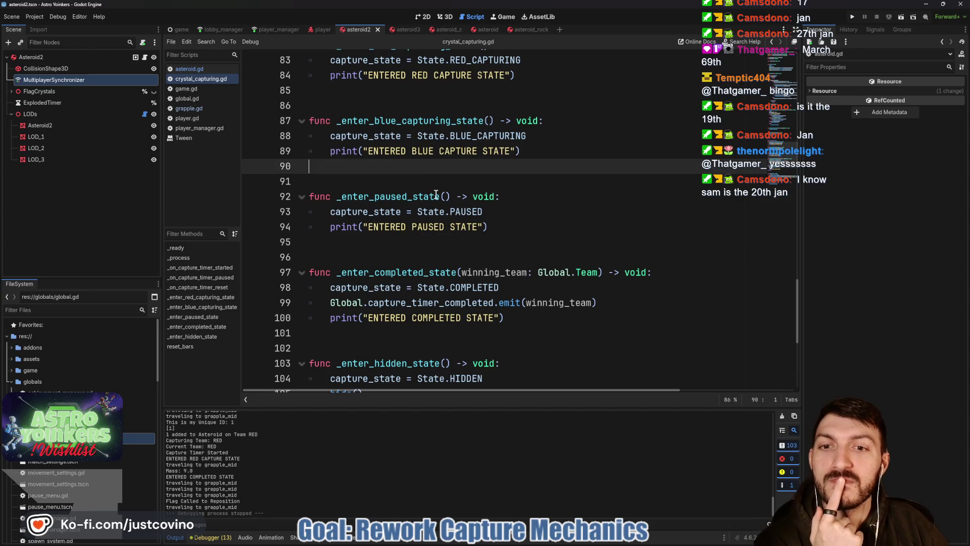
pyautogui.scroll(-3, 436, 193)
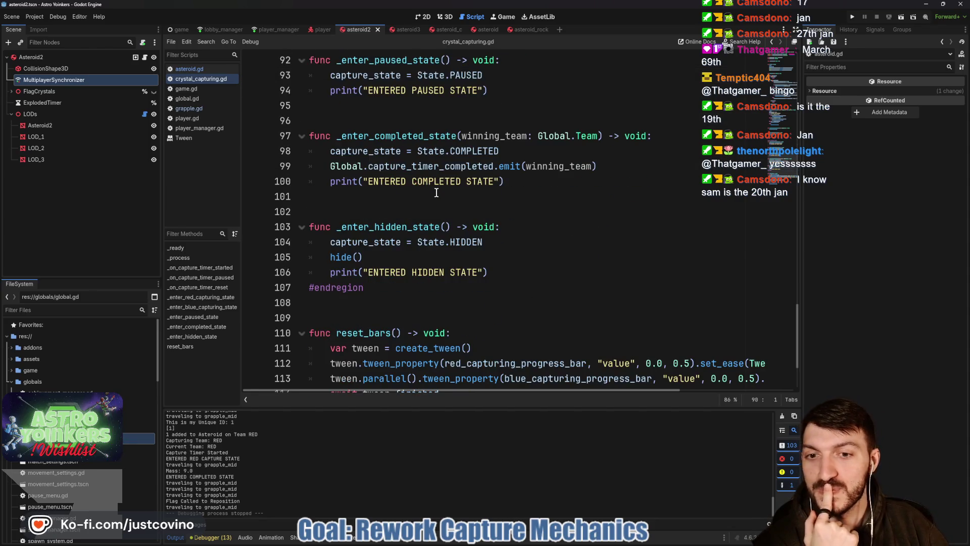
pyautogui.scroll(-1, 436, 193)
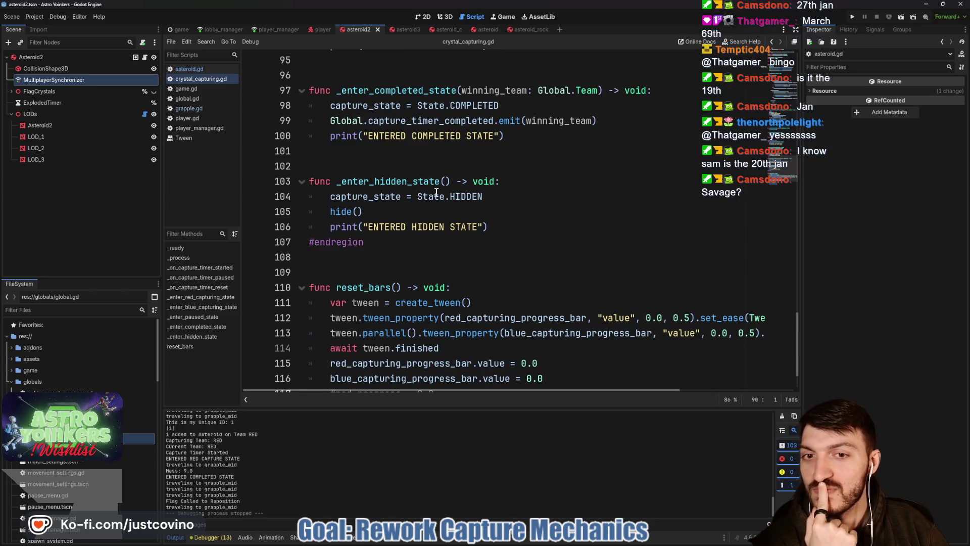
pyautogui.scroll(-1, 436, 192)
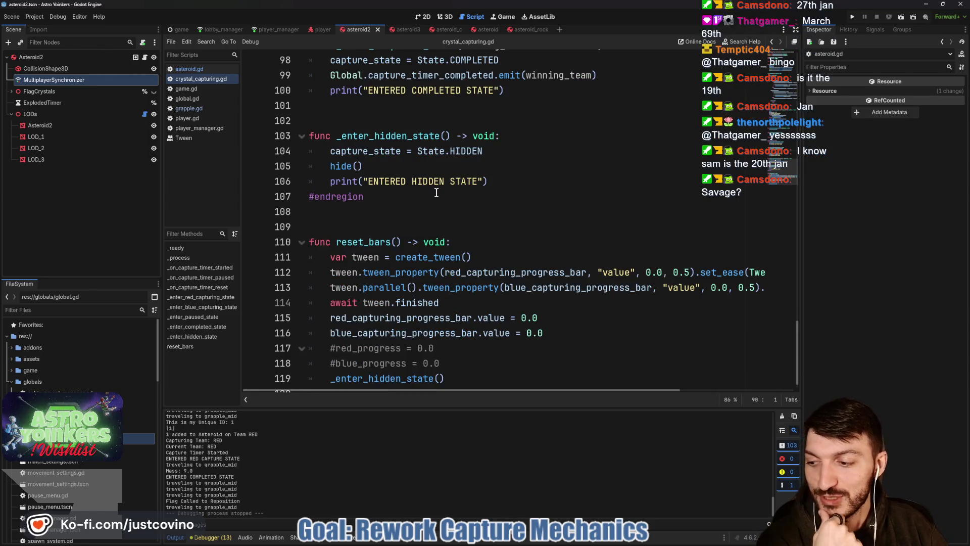
pyautogui.scroll(4, 436, 193)
# Add a reset_bars() call after the completed-signal emit line and save the script
pyautogui.click(607, 242)
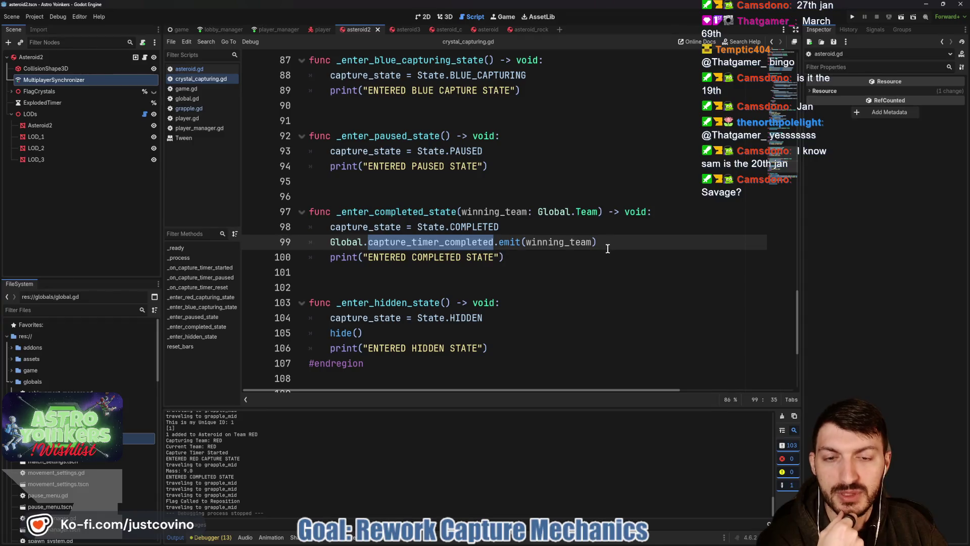
pyautogui.scroll(-4, 606, 243)
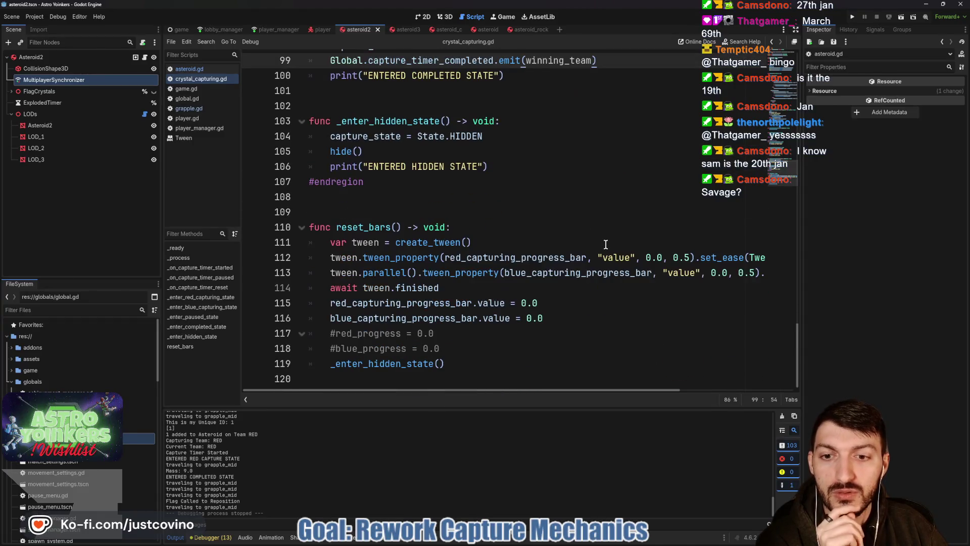
pyautogui.scroll(2, 605, 244)
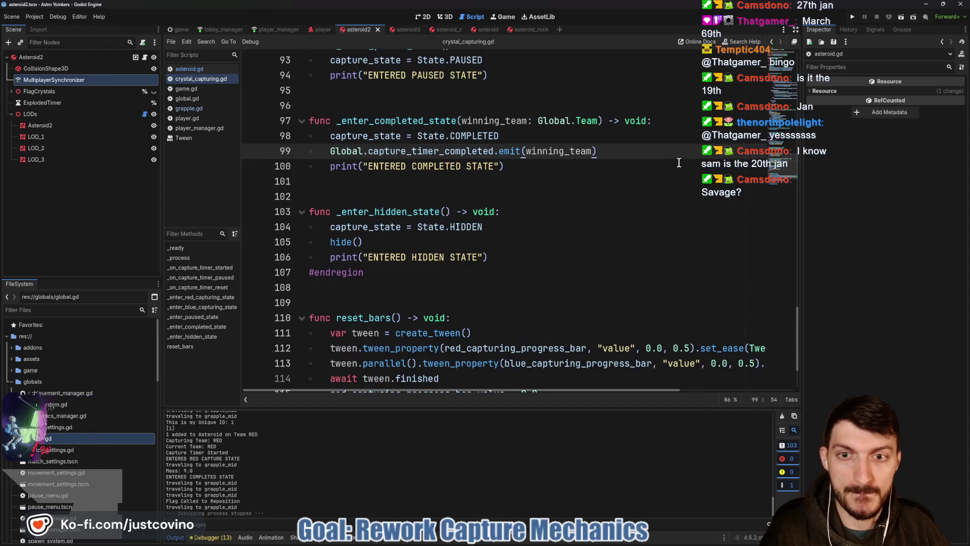
pyautogui.press('Return')
pyautogui.write('reset')
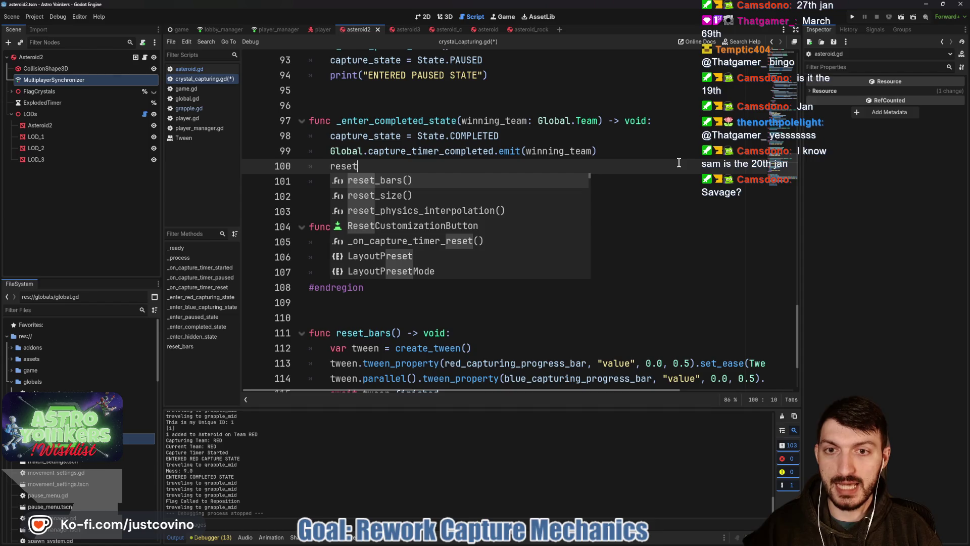
pyautogui.press('Return')
pyautogui.hotkey('ctrl', 's')
# Run the project to launch Astro Yoinkers to its main menu
pyautogui.scroll(-3, 613, 192)
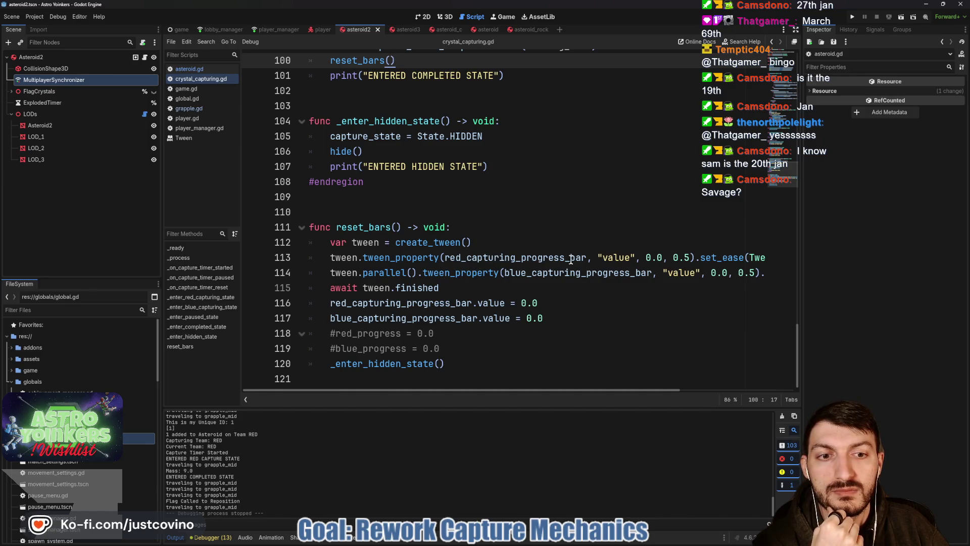
pyautogui.hscroll(3, 582, 289)
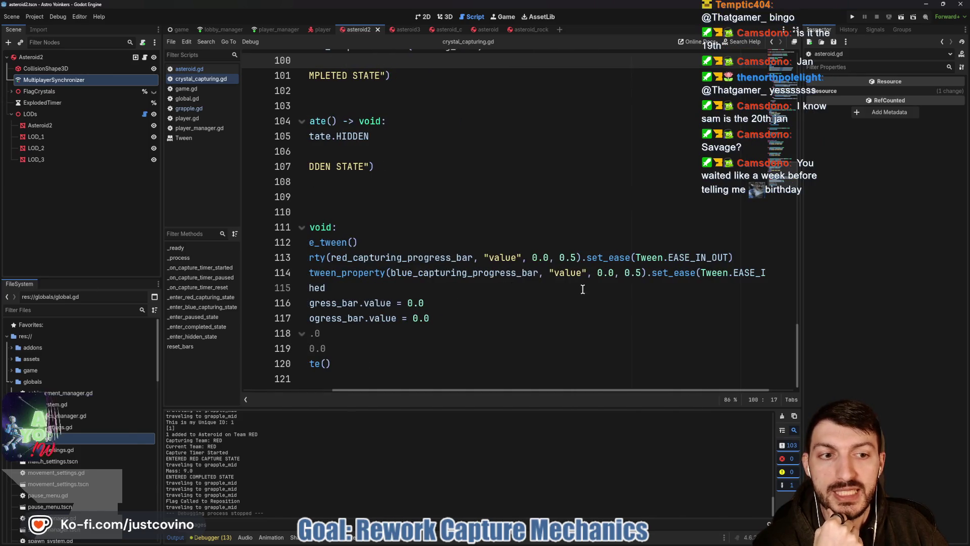
pyautogui.hscroll(-3, 589, 293)
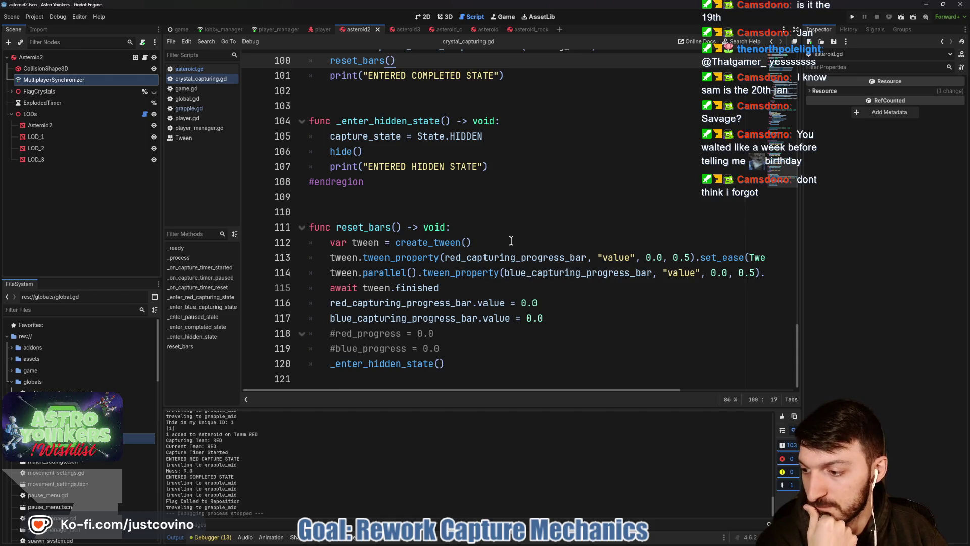
pyautogui.click(513, 215)
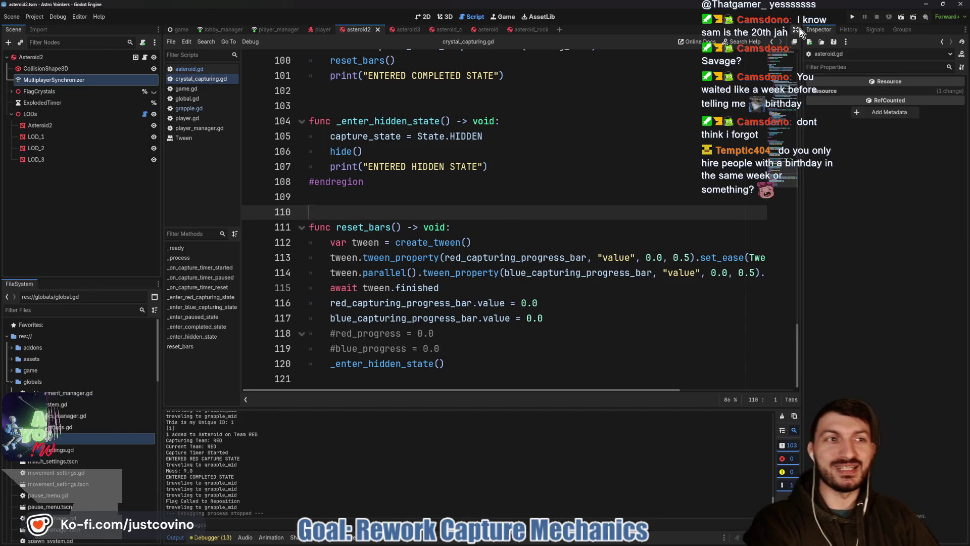
pyautogui.click(852, 17)
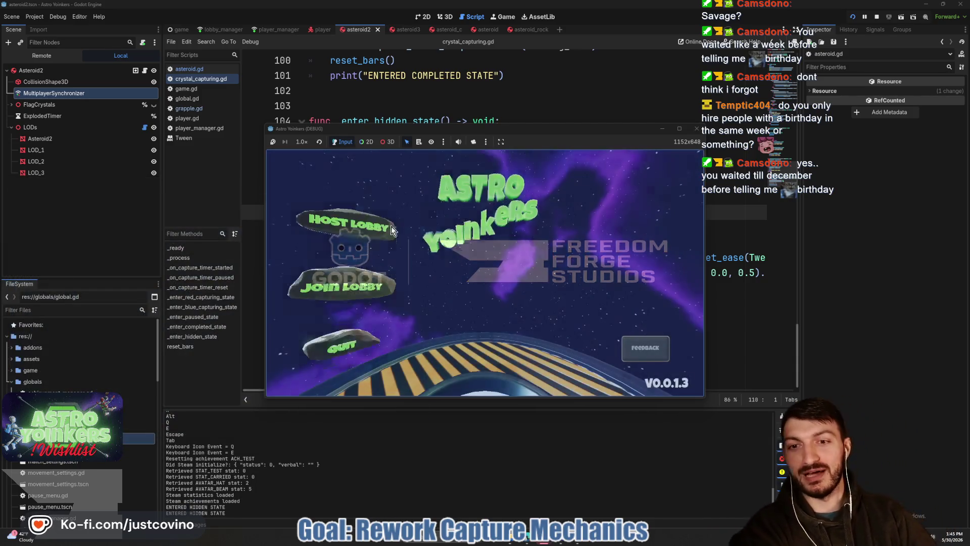
# Host a lobby, then walk the character onto the blue launch pad to ready up and launch
pyautogui.click(344, 218)
pyautogui.click(487, 237)
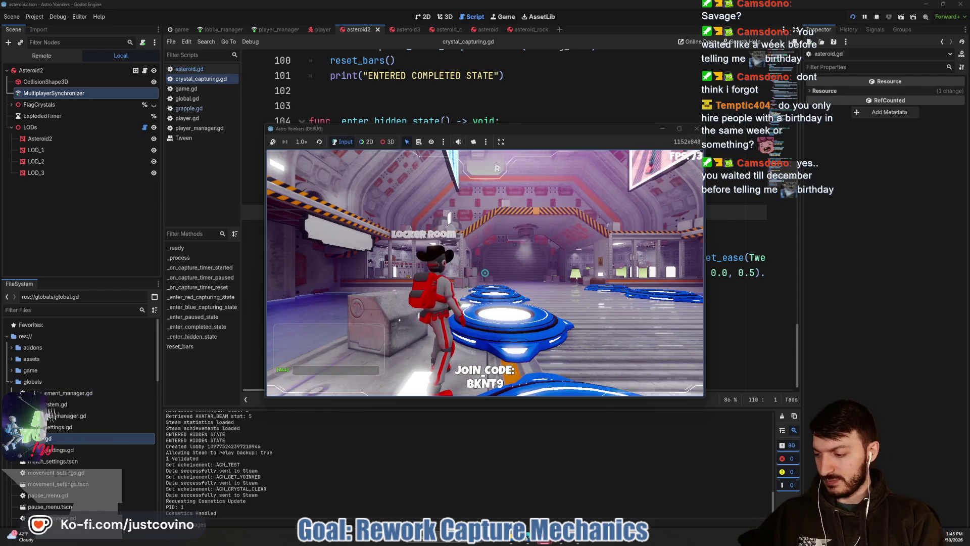
pyautogui.press('a')
pyautogui.press('w')
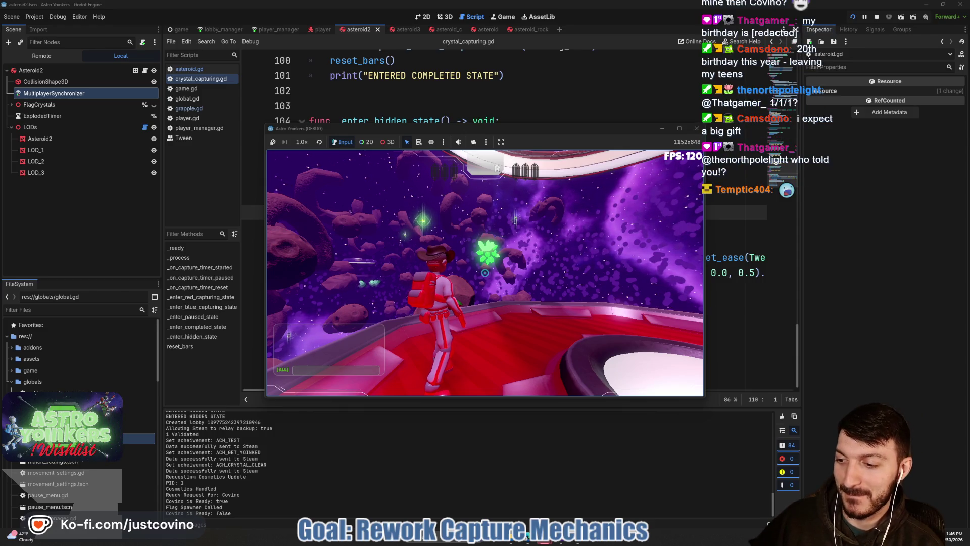
# Grapple onto an asteroid and capture its crystal for team RED, then stop the game with F8
pyautogui.press('w')
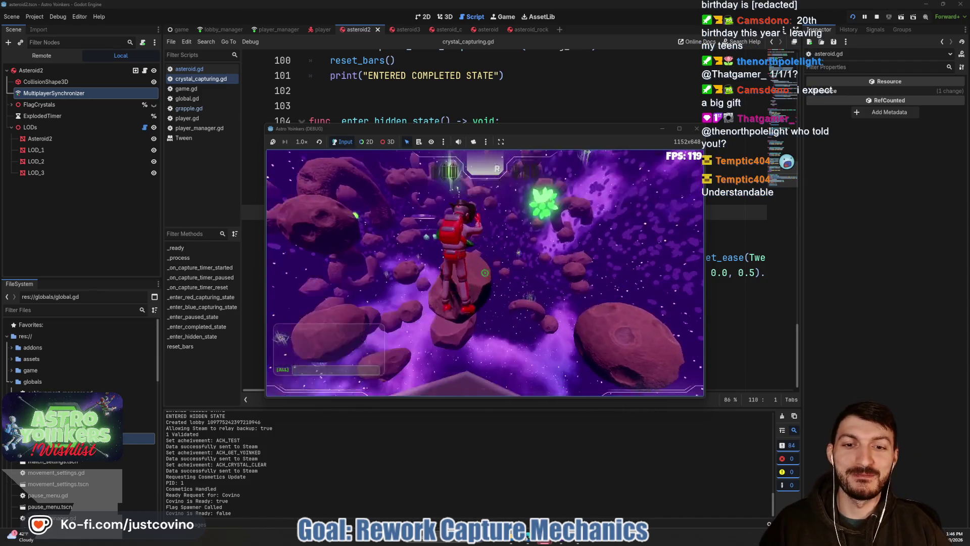
pyautogui.click(484, 273)
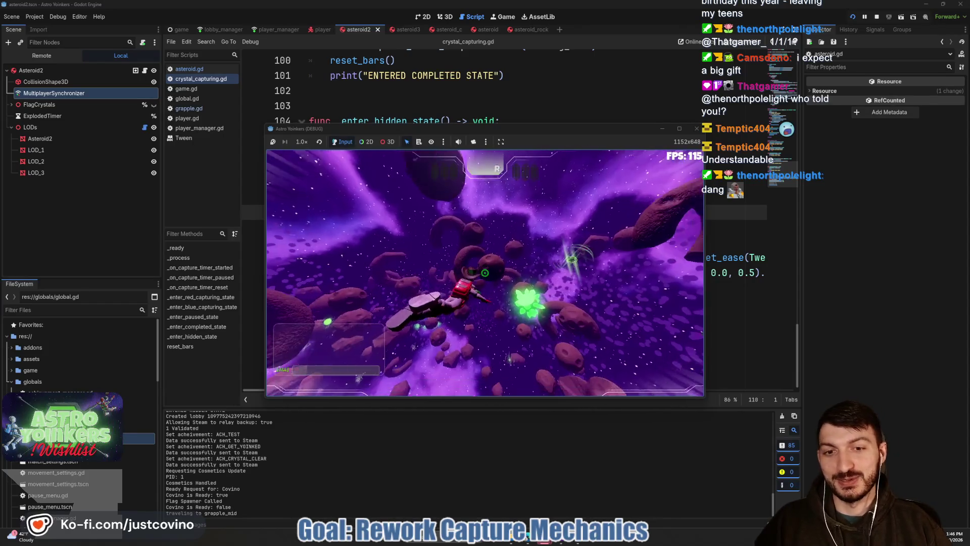
pyautogui.click(485, 272)
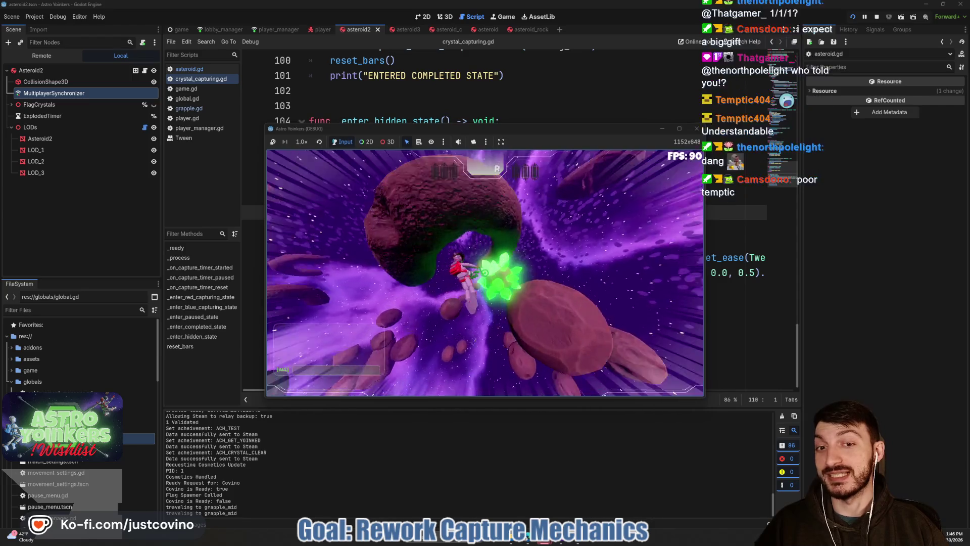
pyautogui.click(484, 272)
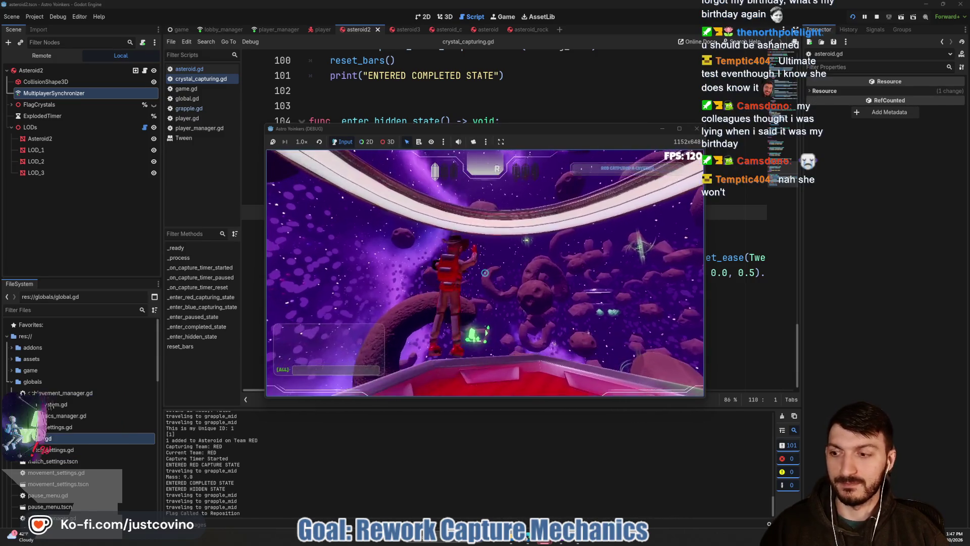
pyautogui.press('F8')
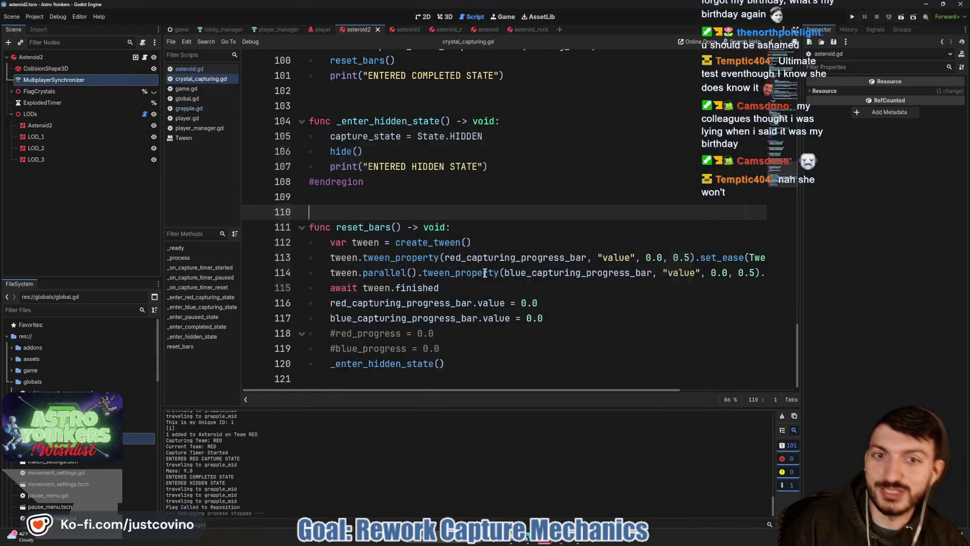
# Save the scene and commit the 10 changed files as 'New Capturing Mechanic Implemented'
pyautogui.hotkey('ctrl', 's')
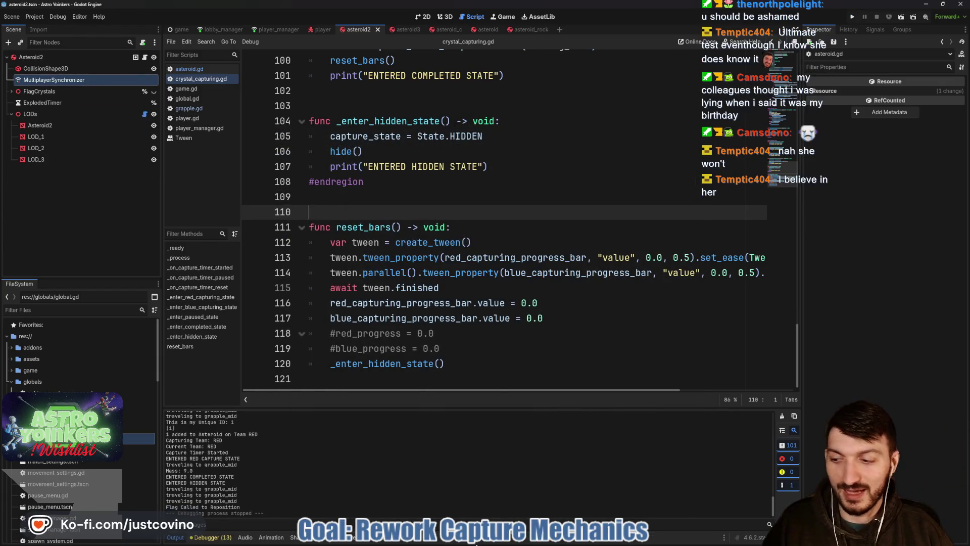
pyautogui.click(512, 543)
pyautogui.click(283, 335)
pyautogui.write('New CapturingMechanic')
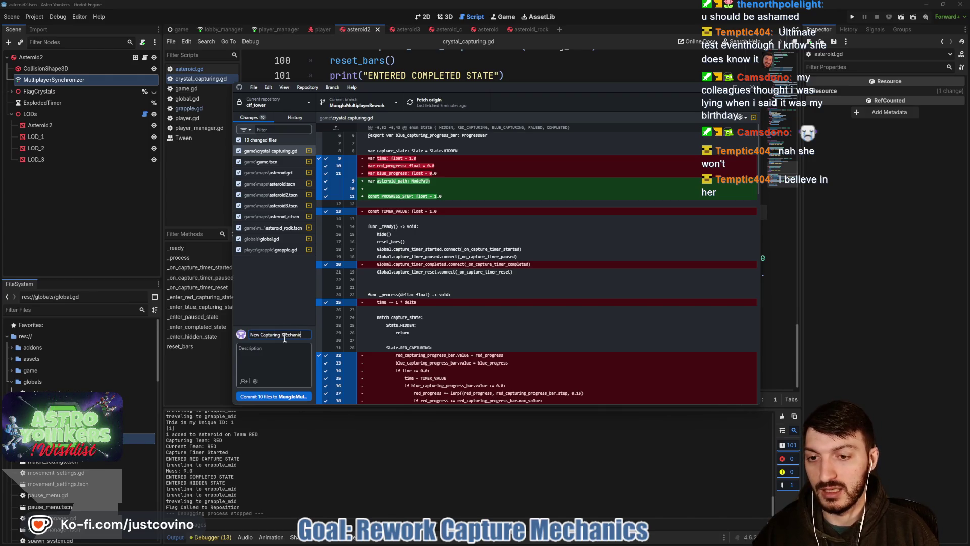
pyautogui.write('plemented')
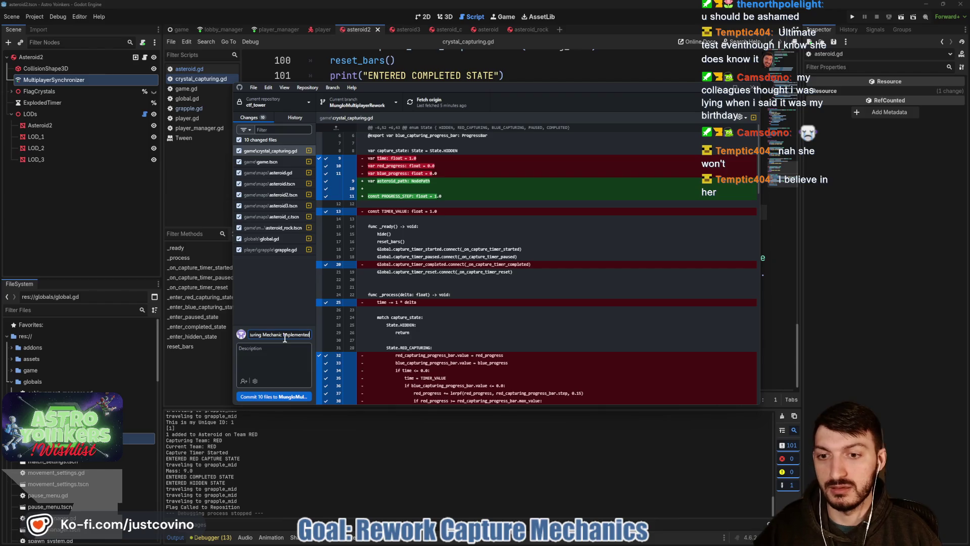
pyautogui.click(262, 352)
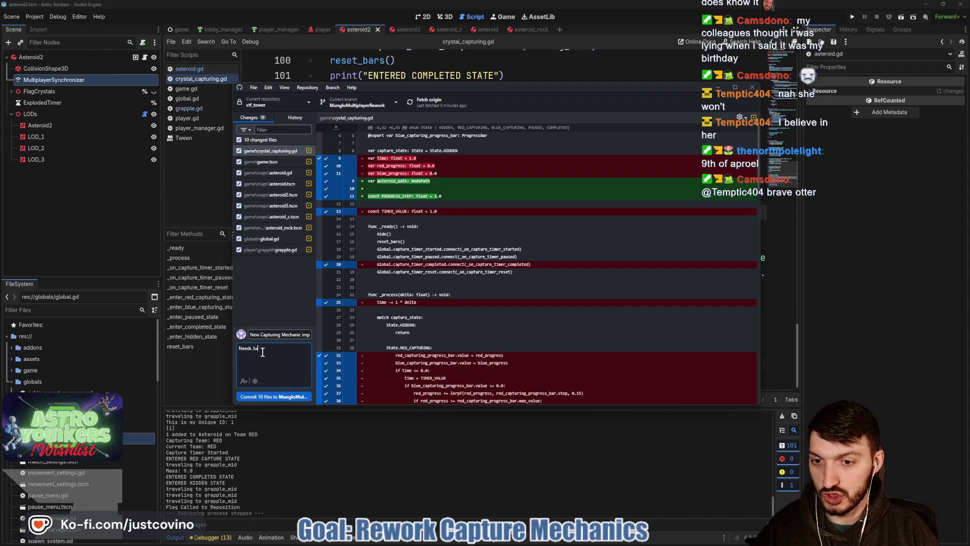
pyautogui.click(278, 397)
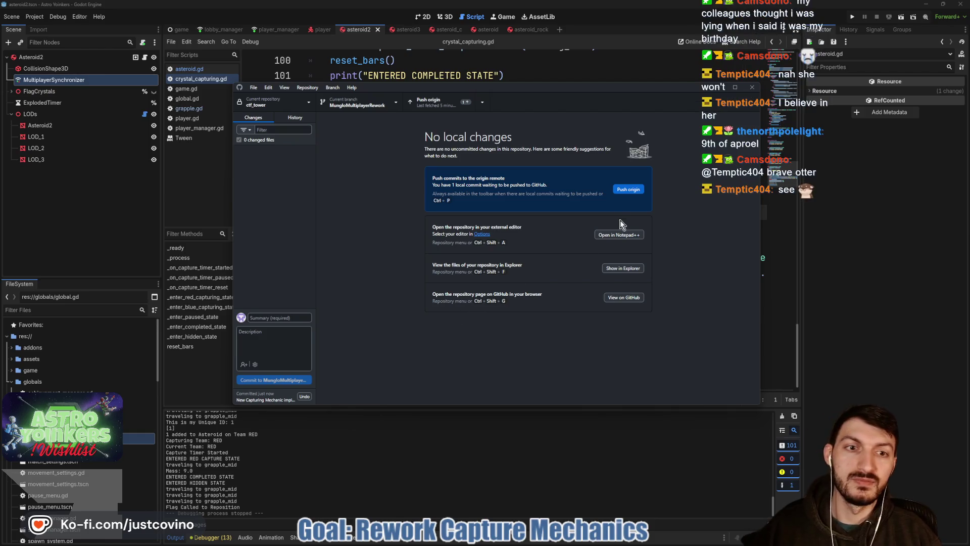
# Push the commit to origin and return to crystal_capturing.gd in Godot
pyautogui.click(627, 189)
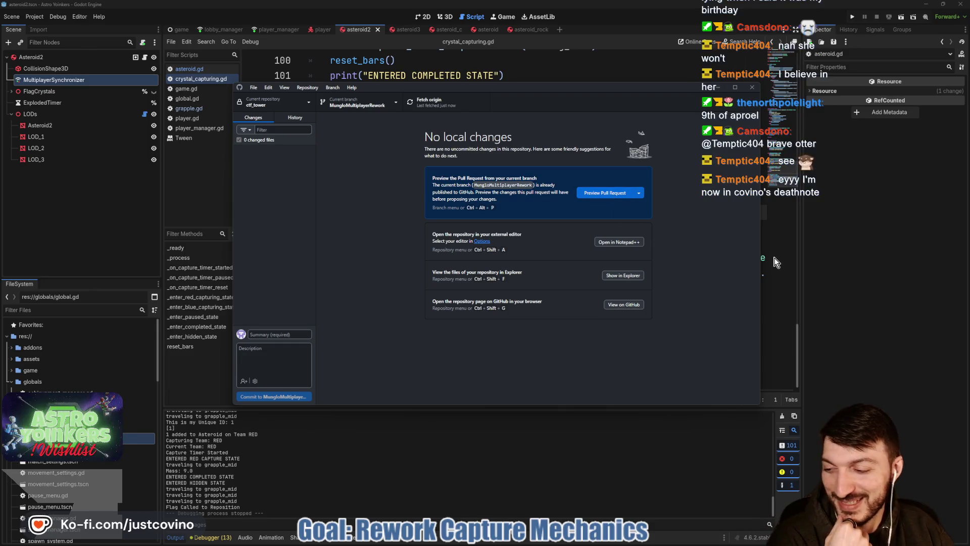
pyautogui.moveTo(776, 262)
pyautogui.click(389, 209)
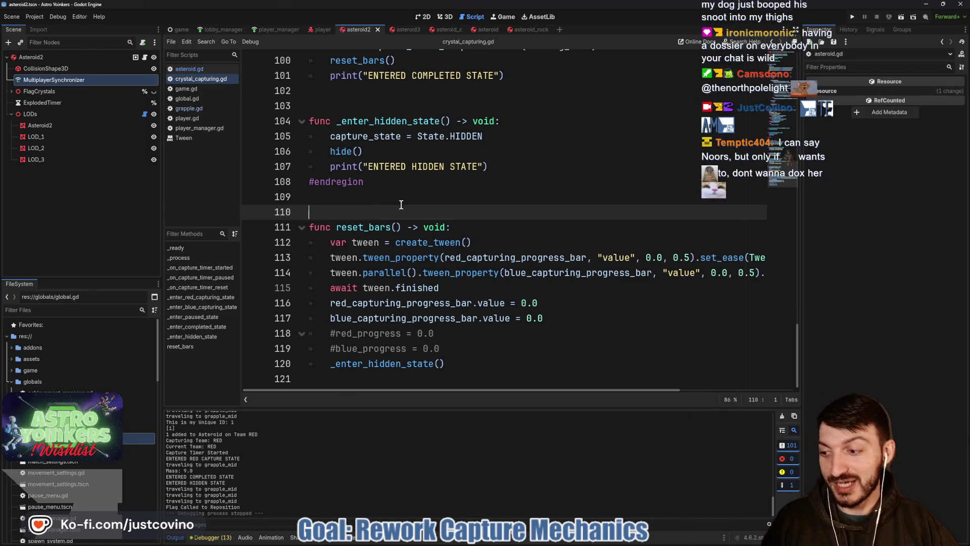
pyautogui.click(405, 204)
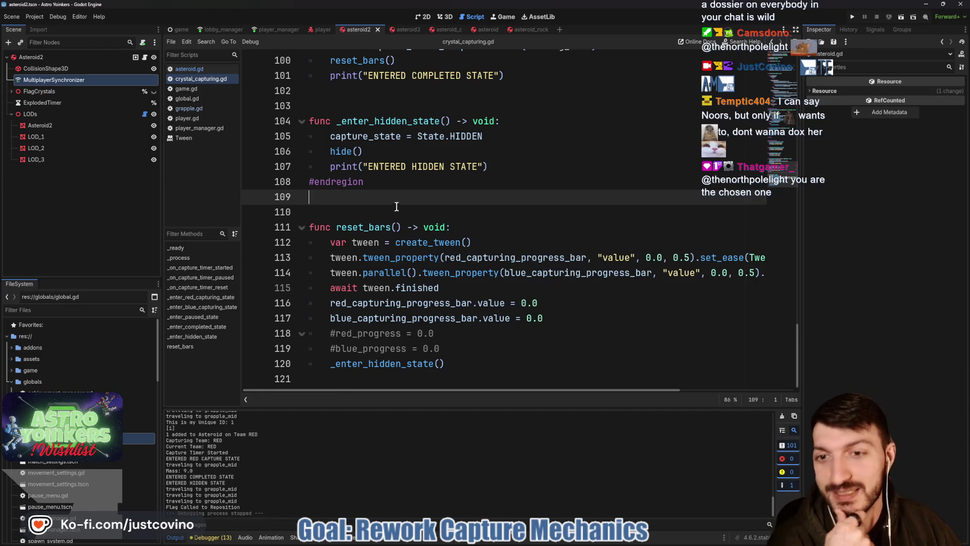
pyautogui.click(385, 210)
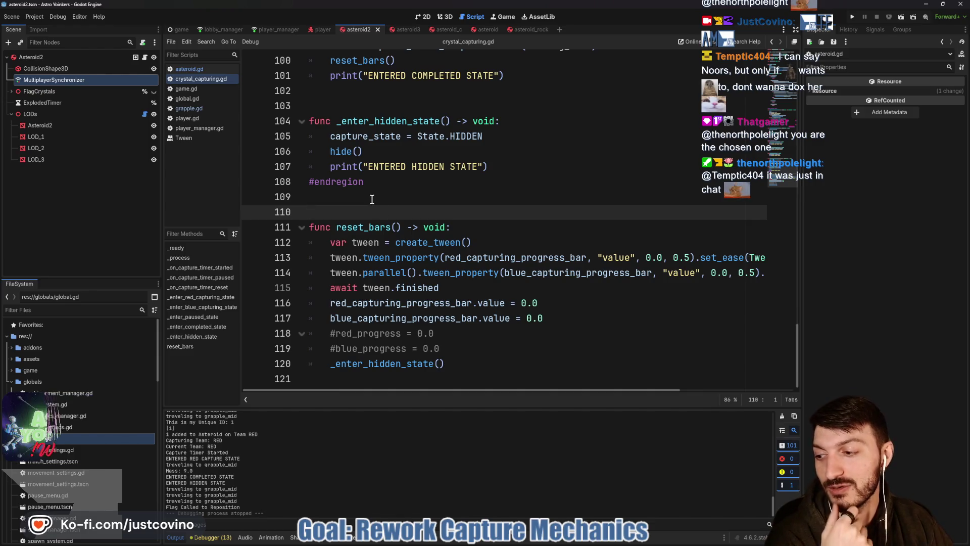
pyautogui.click(371, 199)
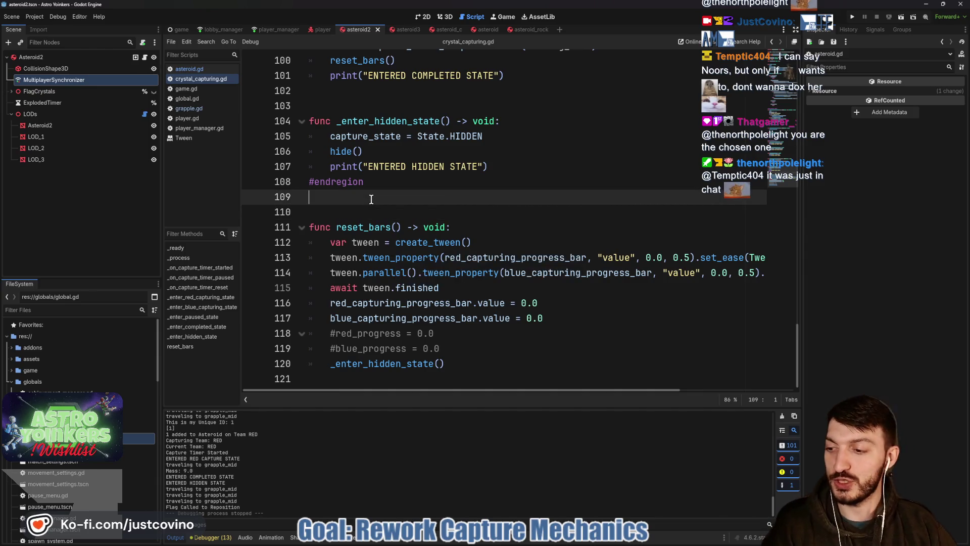
pyautogui.scroll(3, 529, 200)
pyautogui.scroll(1, 529, 200)
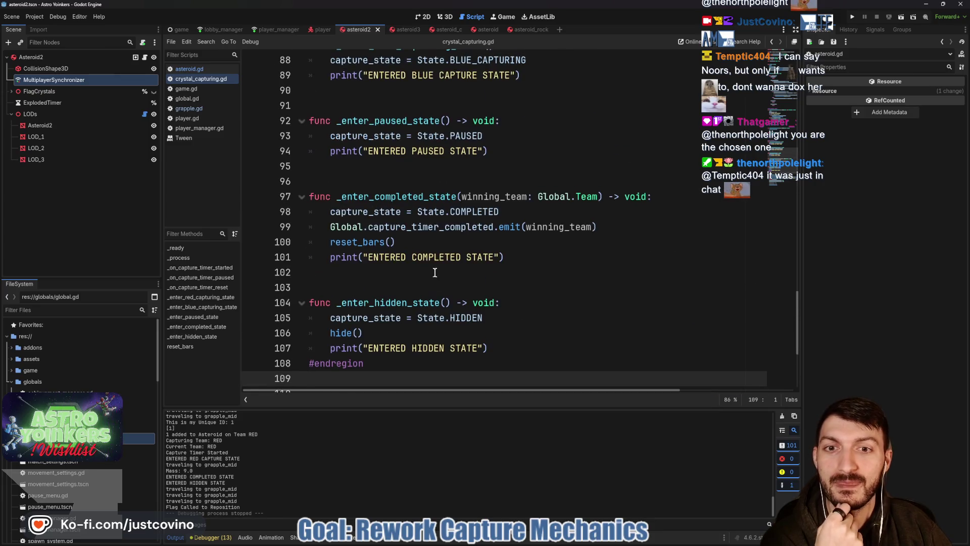
pyautogui.scroll(-4, 458, 299)
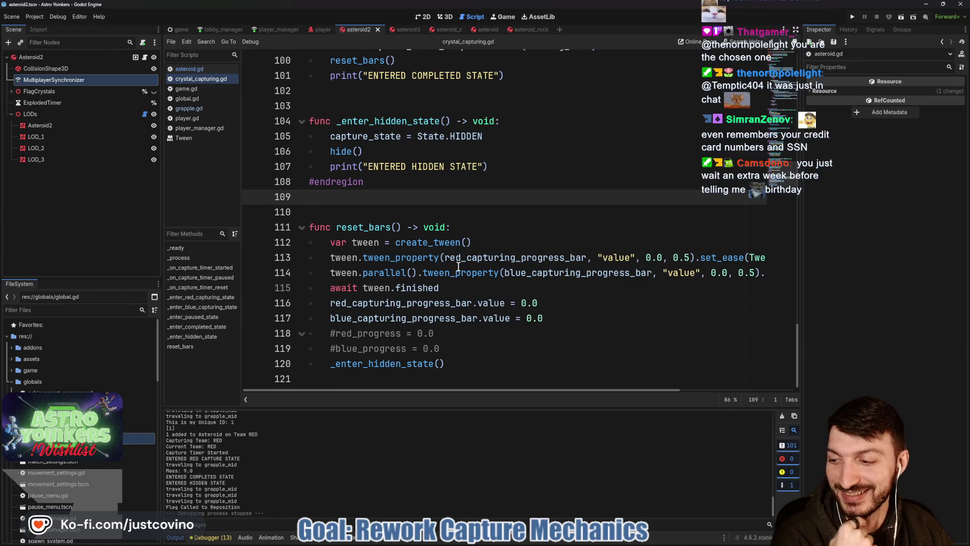
pyautogui.moveTo(458, 266)
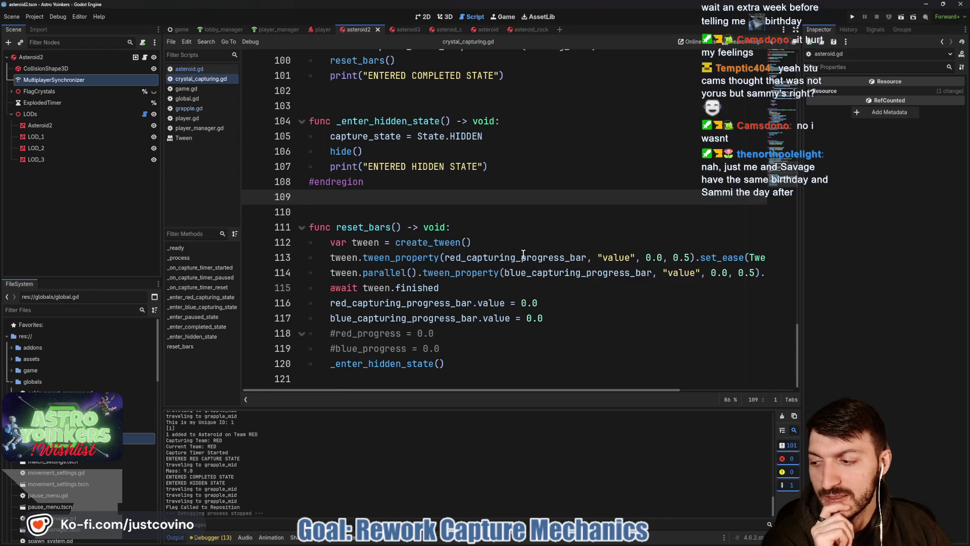
pyautogui.click(437, 208)
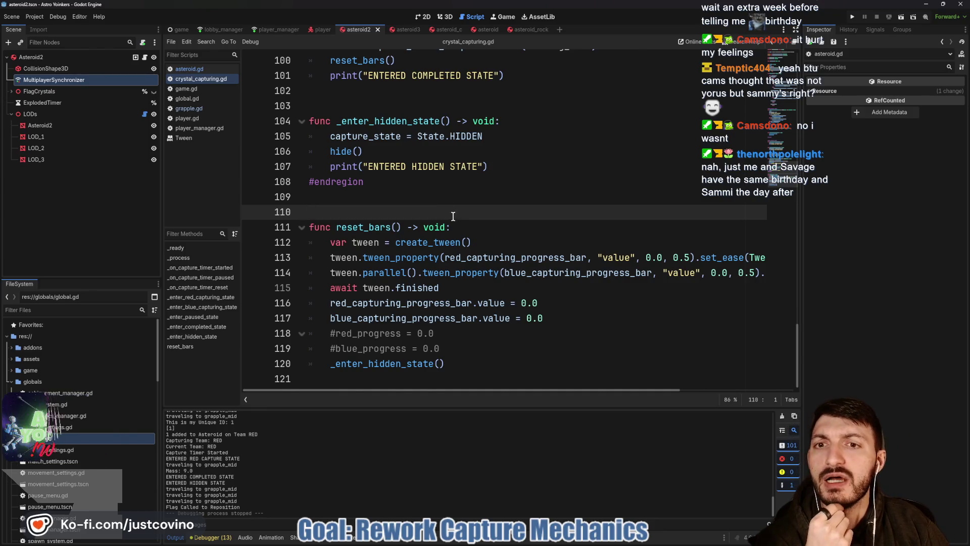
pyautogui.scroll(1, 455, 218)
pyautogui.scroll(3, 452, 216)
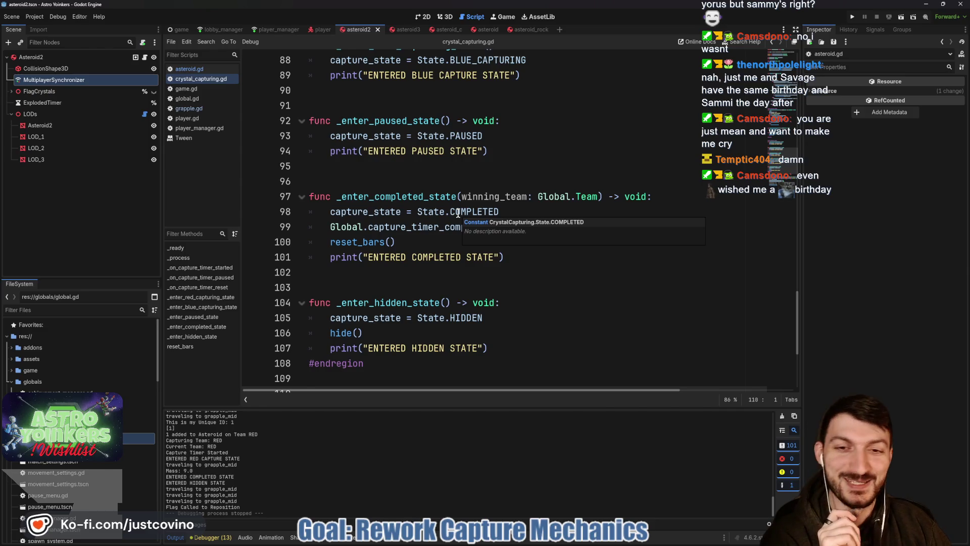
pyautogui.click(446, 176)
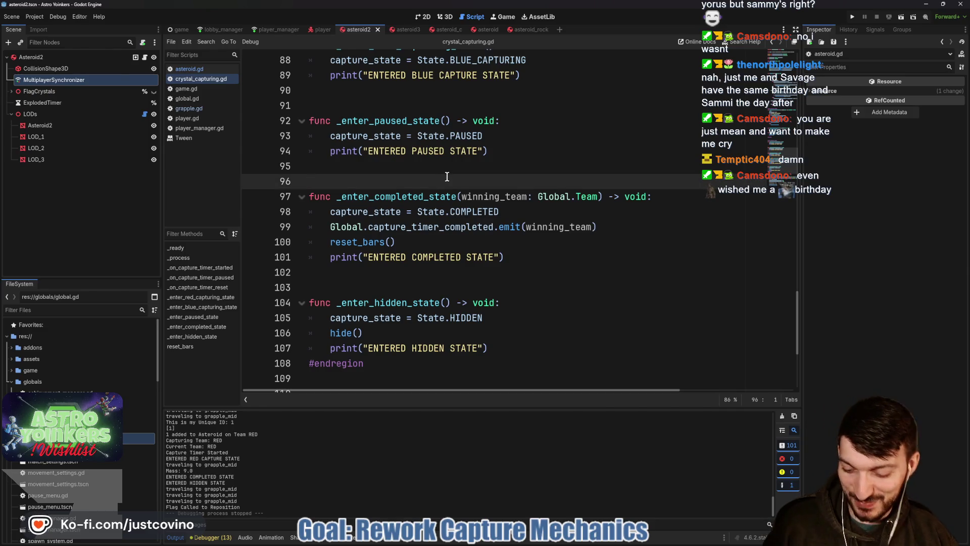
pyautogui.scroll(-4, 446, 176)
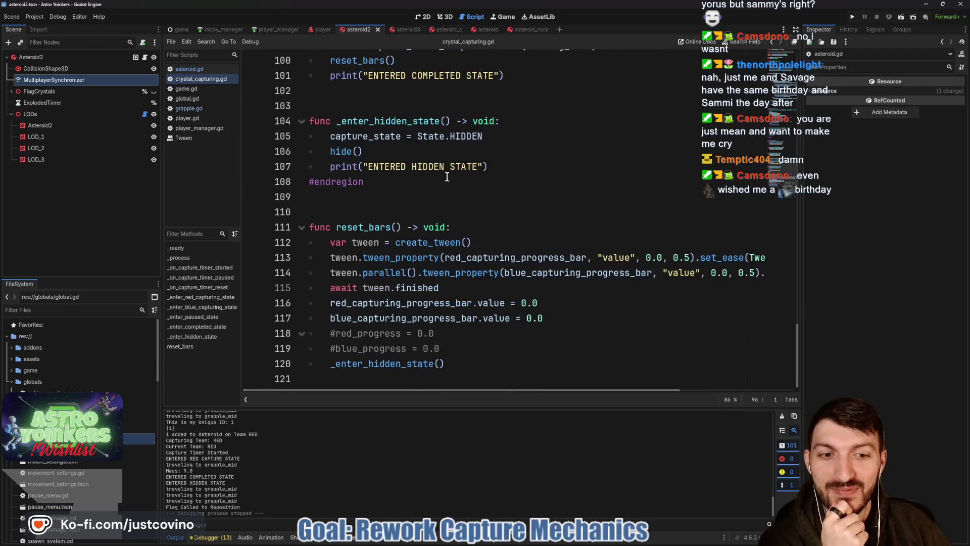
pyautogui.click(384, 202)
# Delete the #red_progress and #blue_progress comment lines from reset_bars, then save and run the project
pyautogui.moveTo(455, 350); pyautogui.dragTo(242, 335)
pyautogui.press('BackSpace')
pyautogui.press('BackSpace')
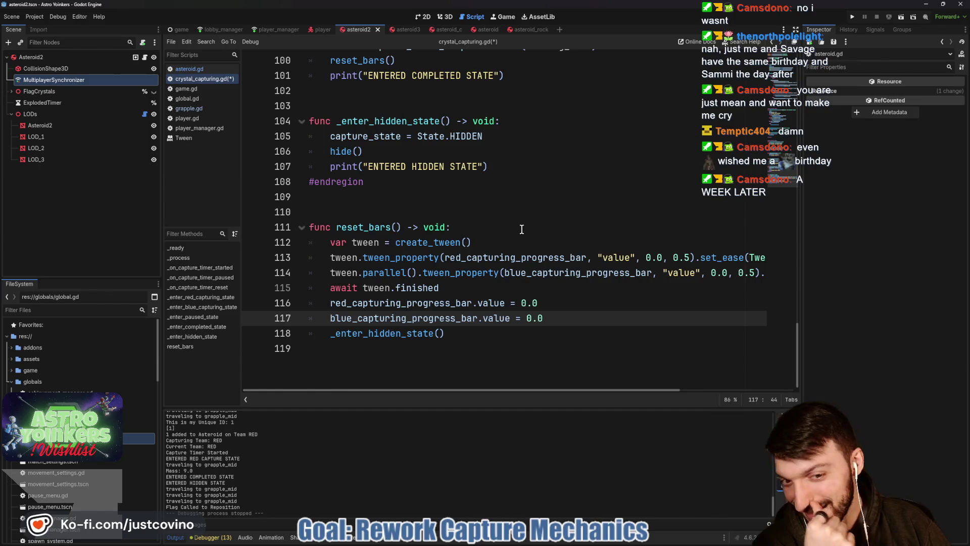
pyautogui.click(851, 16)
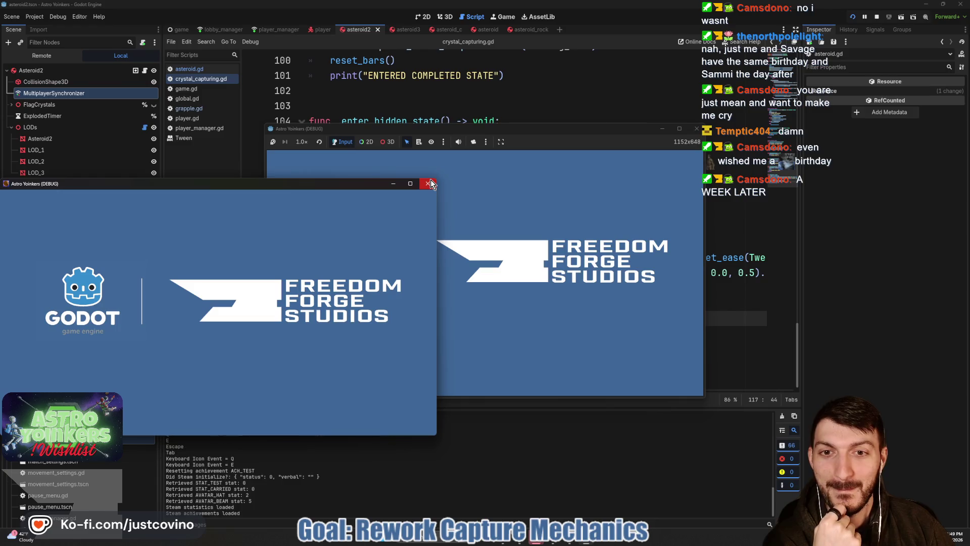
# Close the extra game window, host a lobby, ready up, and jump off the platform into space
pyautogui.click(430, 184)
pyautogui.click(332, 219)
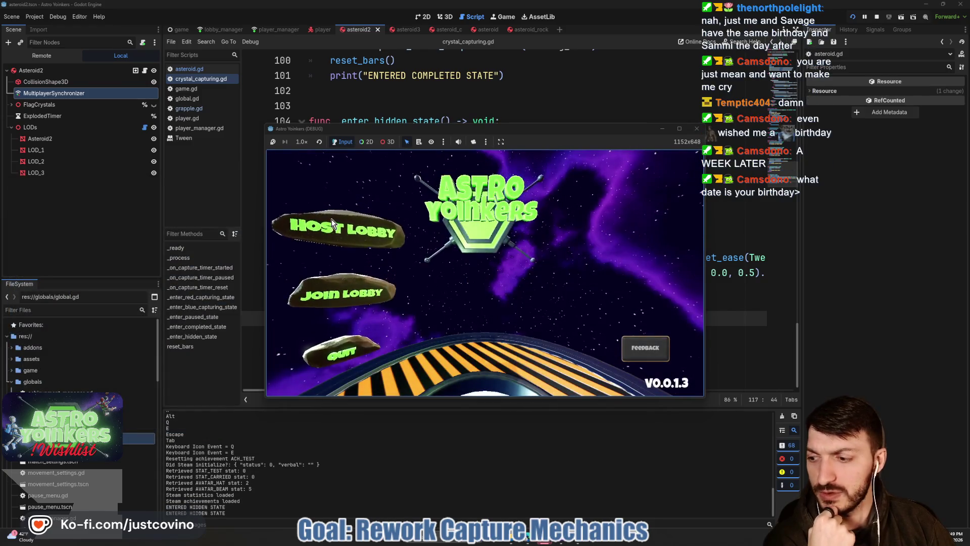
pyautogui.click(453, 216)
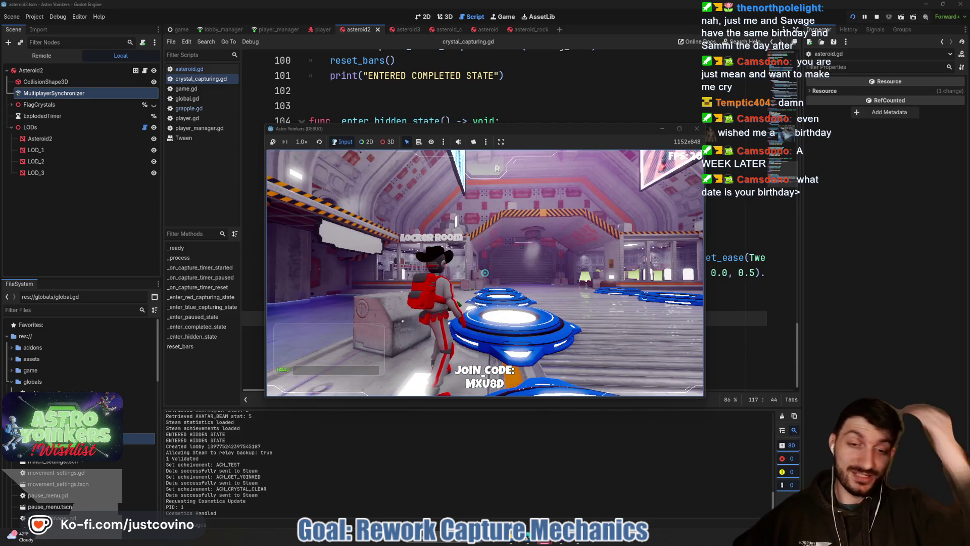
pyautogui.press('w')
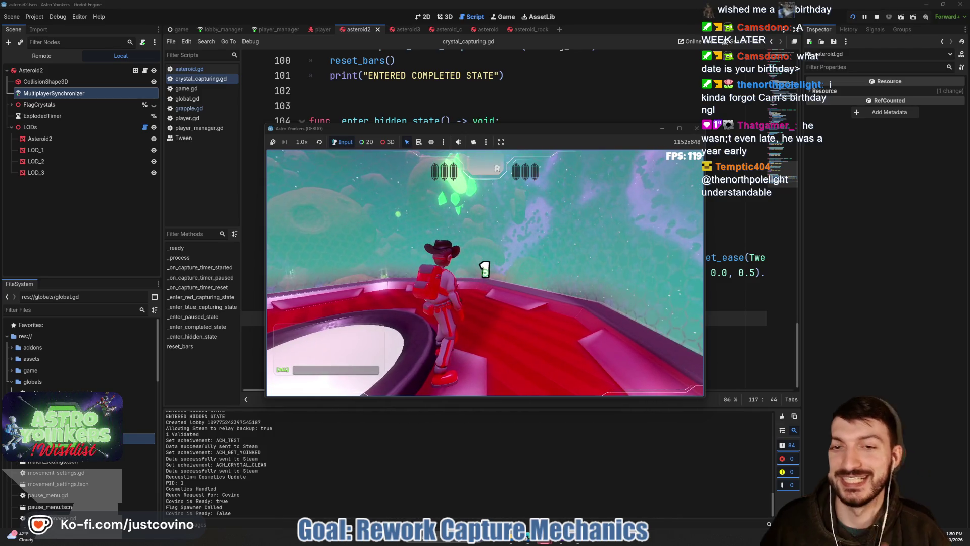
pyautogui.press('w')
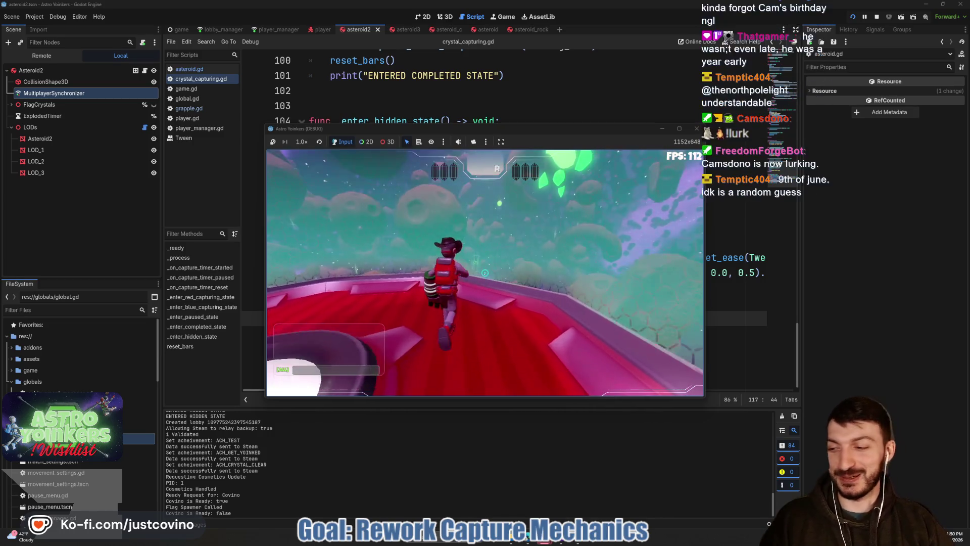
pyautogui.press('space')
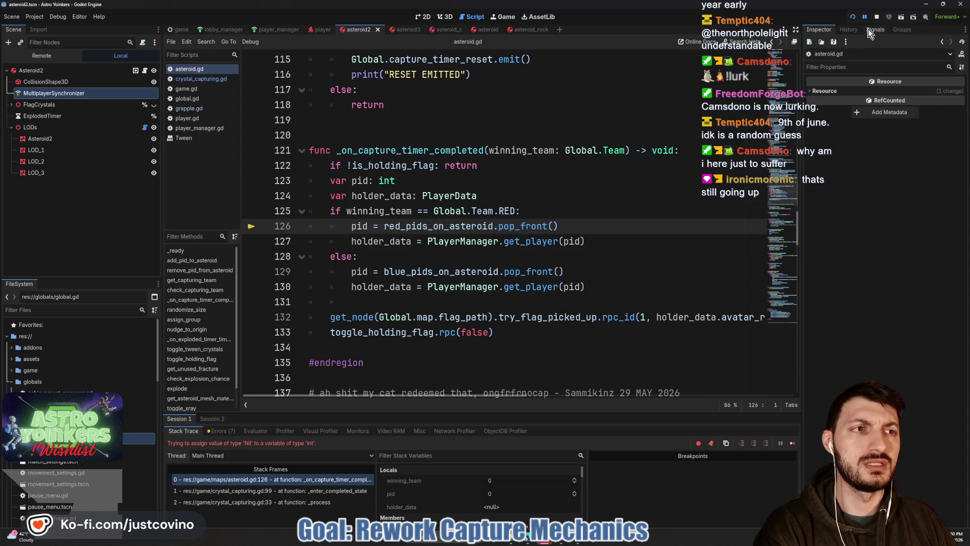
# Stop the errored debug session and relaunch Astro Yoinkers to its main menu
pyautogui.click(876, 19)
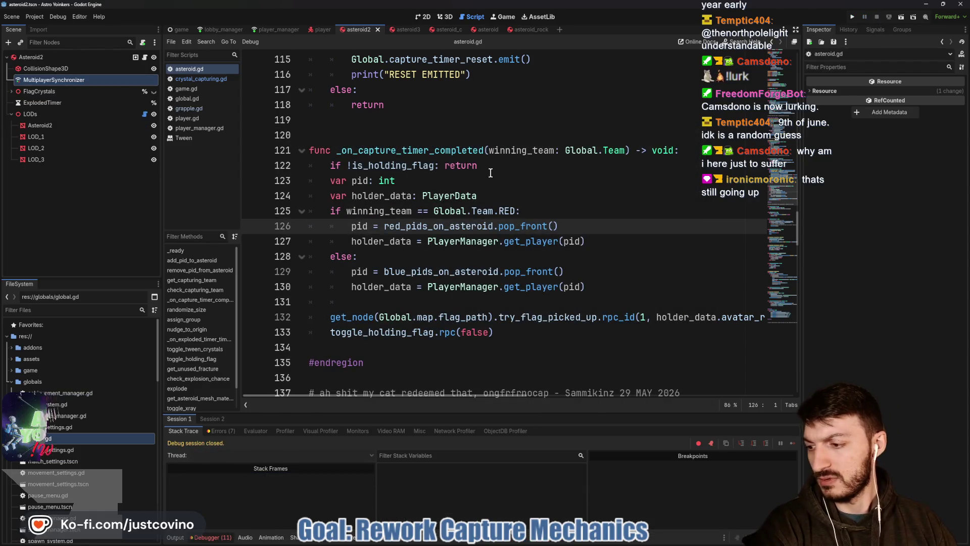
pyautogui.click(851, 18)
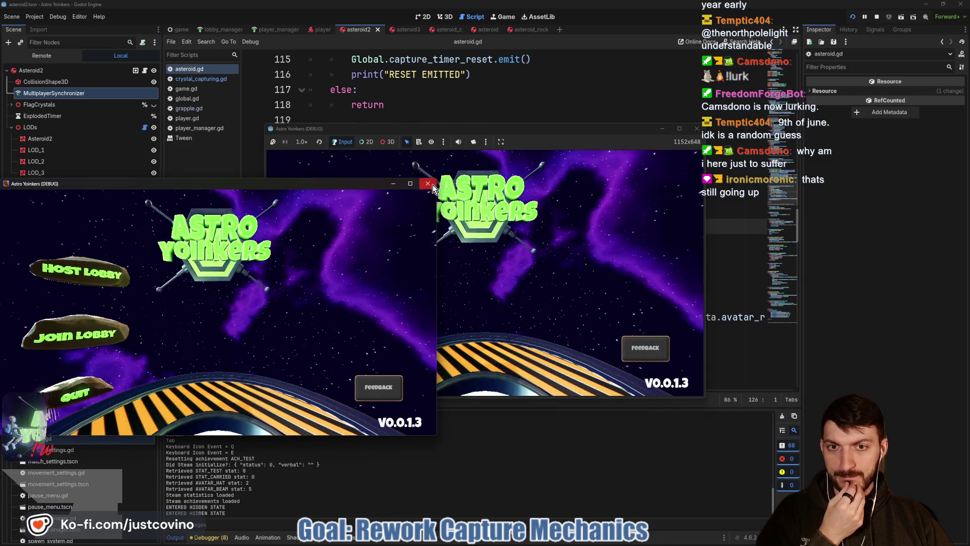
# Run the game, hide its window to check the code, then host a new lobby and load in
pyautogui.click(447, 180)
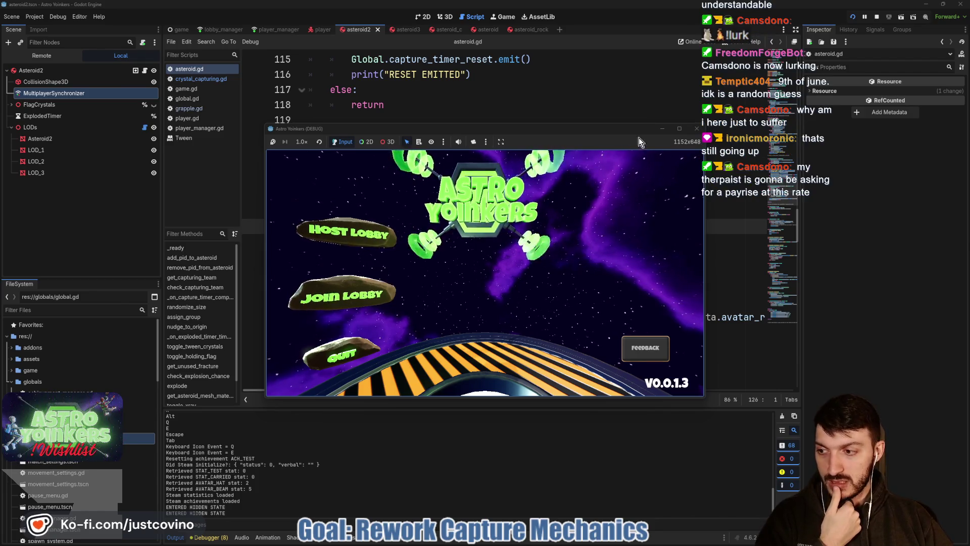
pyautogui.click(661, 128)
pyautogui.click(531, 110)
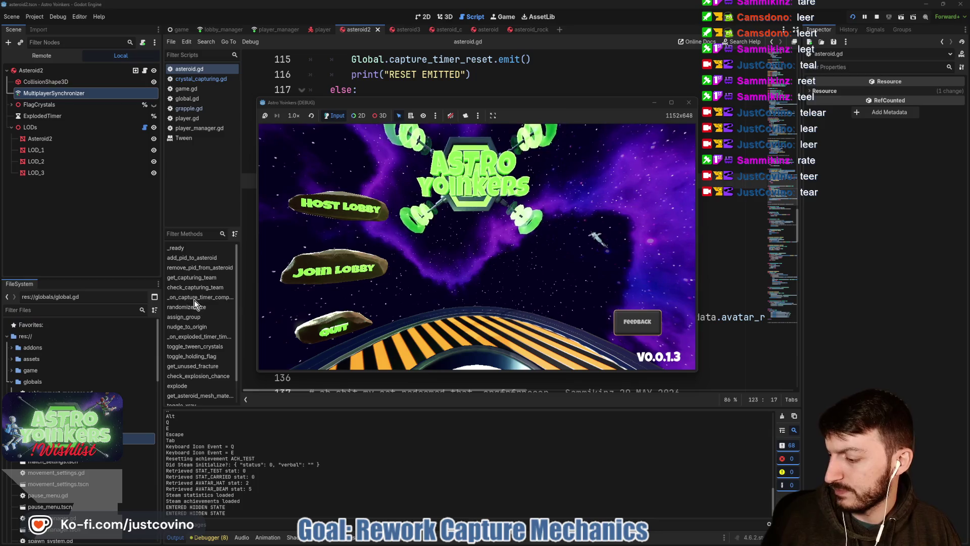
pyautogui.click(344, 208)
pyautogui.click(485, 214)
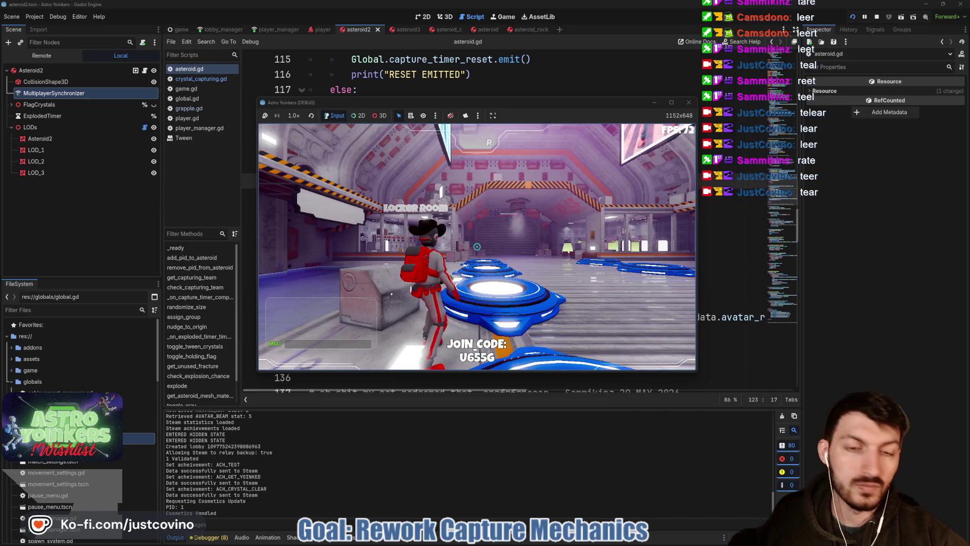
# Walk the character onto the launch pad, off the red platform, and fly into the asteroids
pyautogui.press('w')
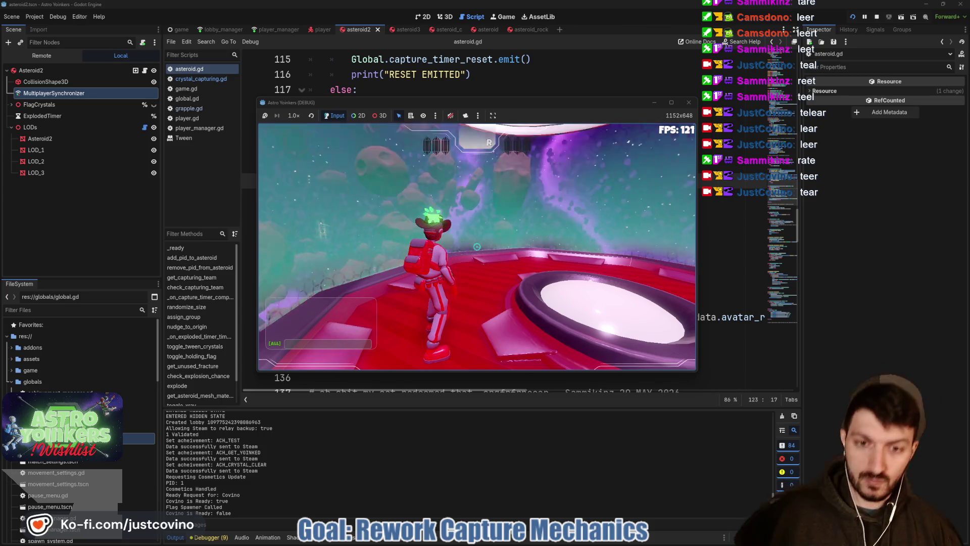
pyautogui.press('w')
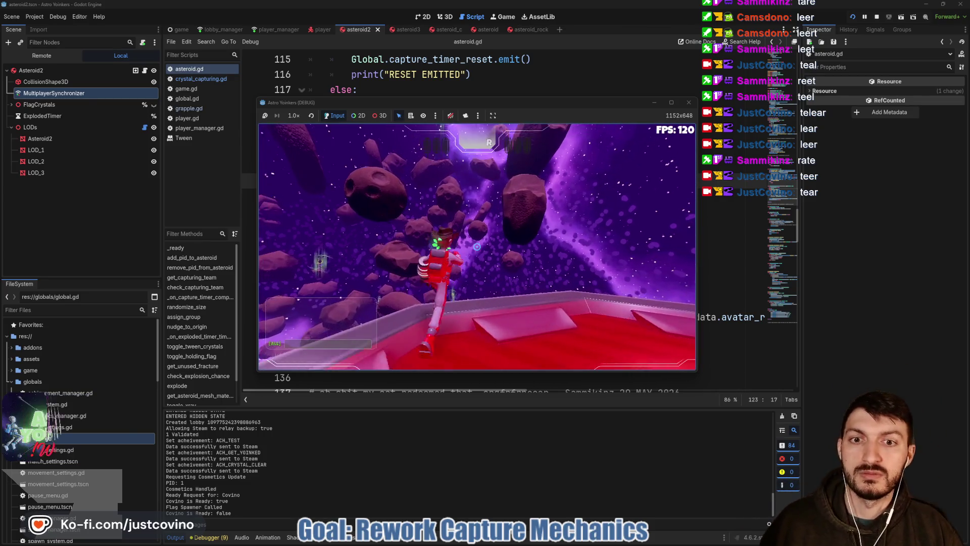
pyautogui.press('space')
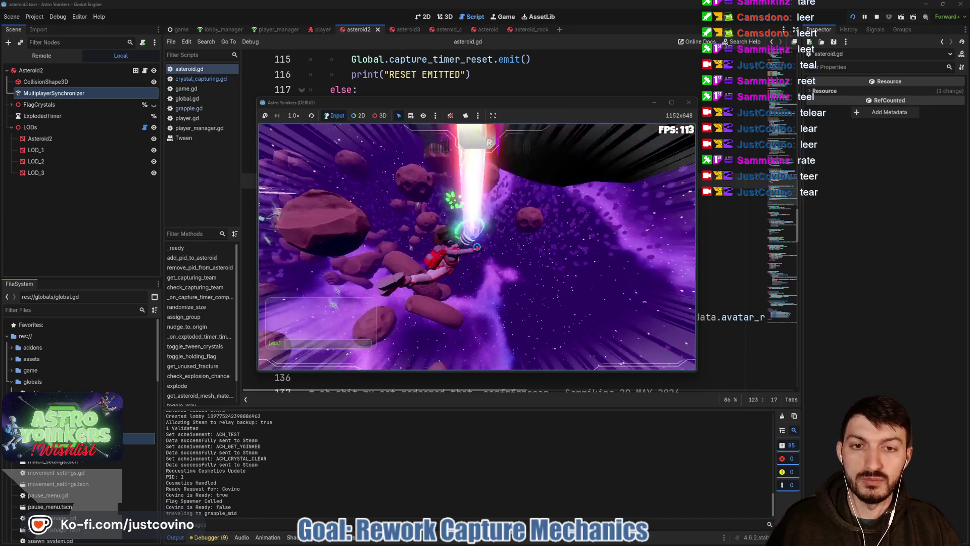